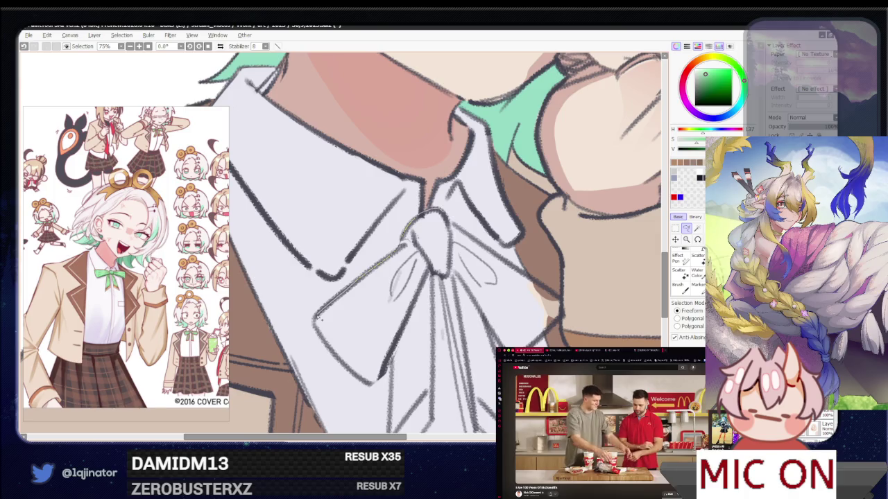
# - Add a thin pencil stroke along the bow's left tail, then tilt the view toward the bow
pyautogui.moveTo(317, 319)
pyautogui.mouseDown()
pyautogui.moveTo(378, 356)
pyautogui.moveTo(431, 310)
pyautogui.moveTo(432, 291)
pyautogui.moveTo(486, 274)
pyautogui.moveTo(446, 218)
pyautogui.mouseUp()
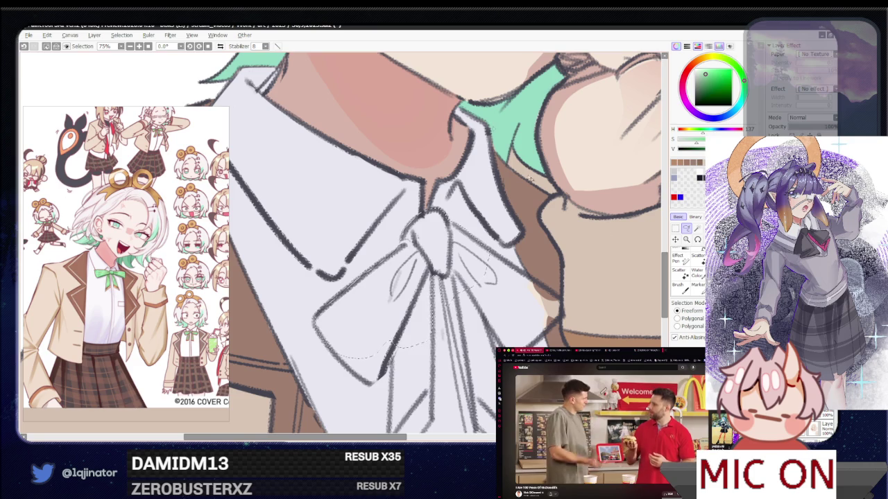
pyautogui.moveTo(392, 329); pyautogui.dragTo(378, 246)
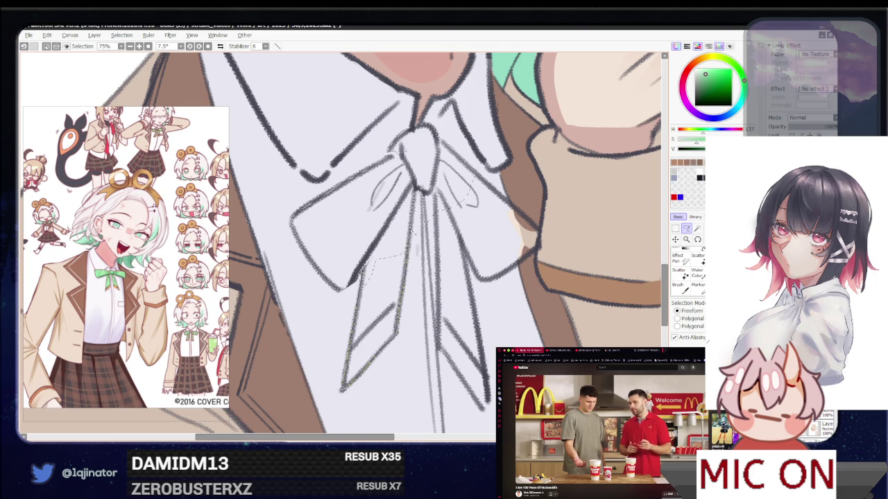
# - Clear the old selection, center the bow, and lasso around the bow and its knot
pyautogui.hotkey('ctrl', 'd')
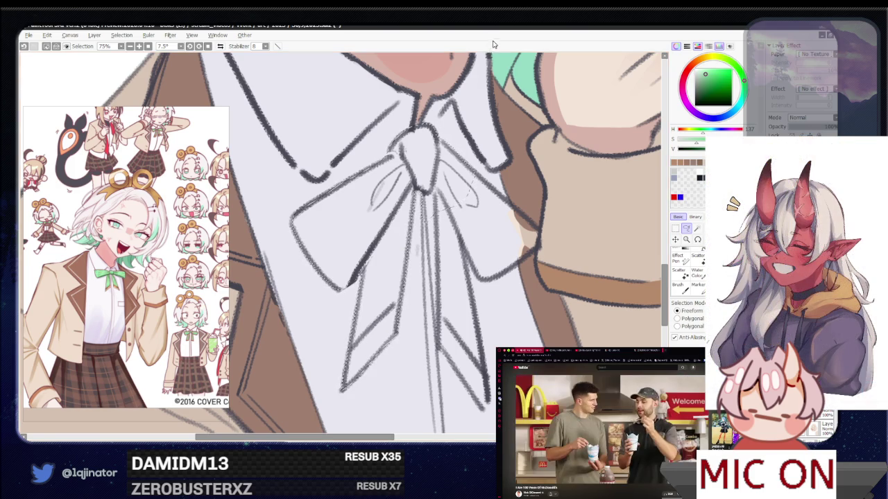
pyautogui.moveTo(466, 278)
pyautogui.mouseDown()
pyautogui.moveTo(389, 291)
pyautogui.moveTo(345, 215)
pyautogui.mouseUp()
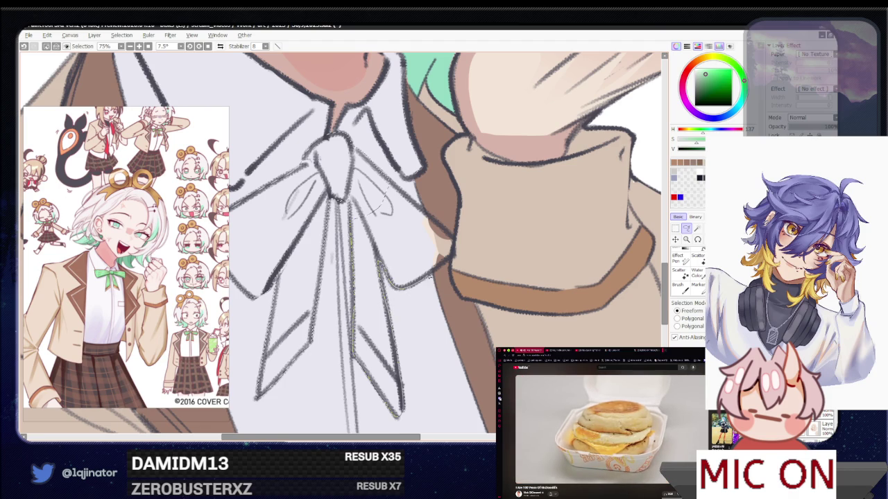
pyautogui.moveTo(429, 275)
pyautogui.mouseDown()
pyautogui.moveTo(452, 236)
pyautogui.moveTo(418, 206)
pyautogui.mouseUp()
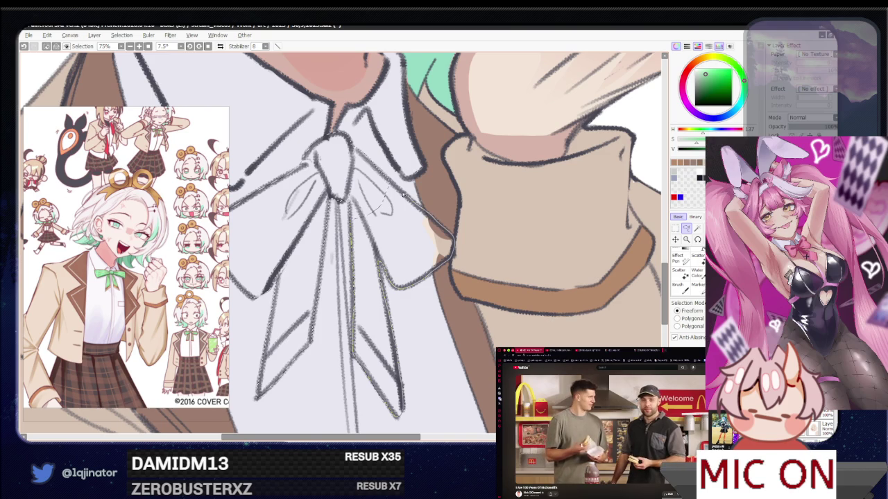
pyautogui.moveTo(378, 184); pyautogui.dragTo(354, 196)
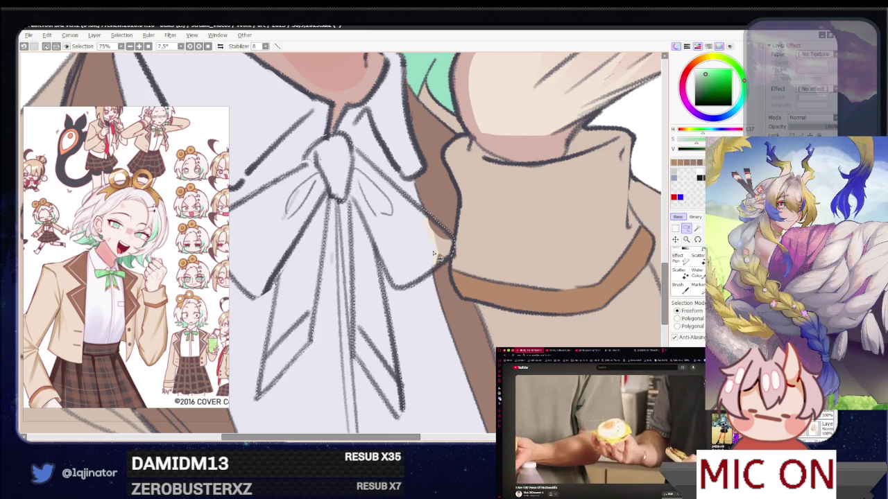
pyautogui.scroll(-2, 400, 374)
# - Fill the selected bow mint green, deselect it, and straighten the canvas view
pyautogui.scroll(-1, 400, 373)
pyautogui.click(686, 229)
pyautogui.click(333, 249)
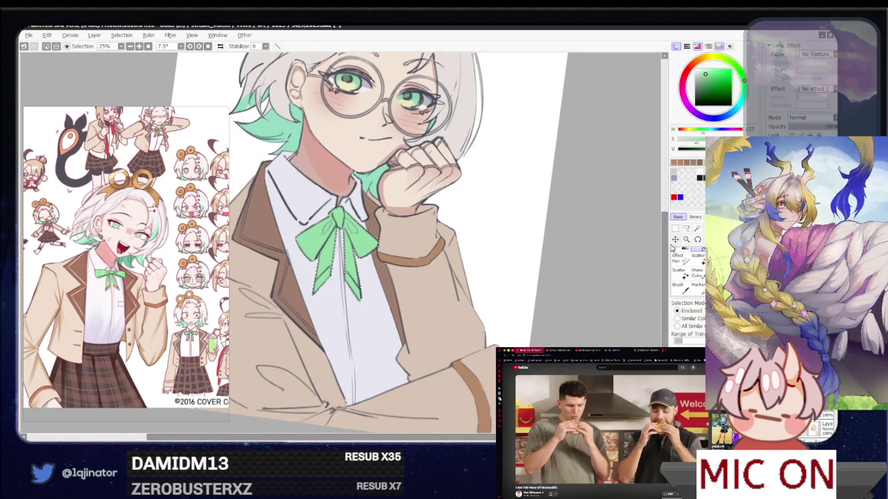
pyautogui.click(686, 228)
pyautogui.hotkey('ctrl', 'd')
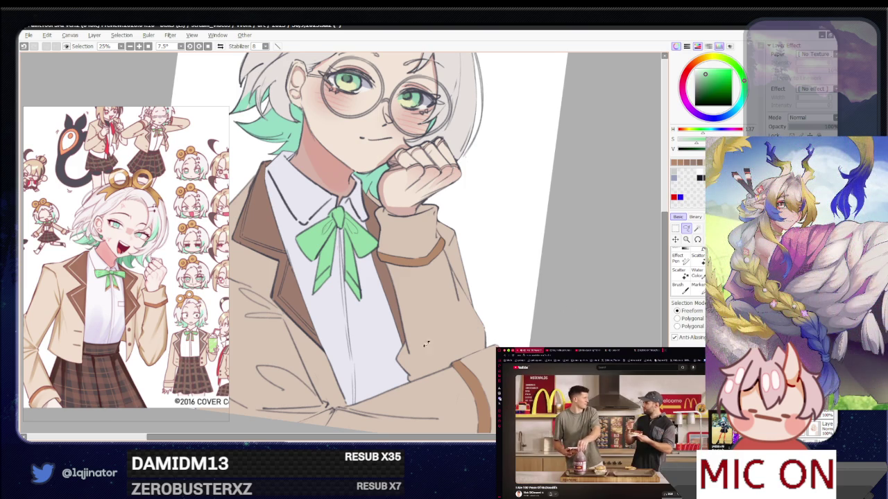
pyautogui.moveTo(426, 342); pyautogui.dragTo(430, 346)
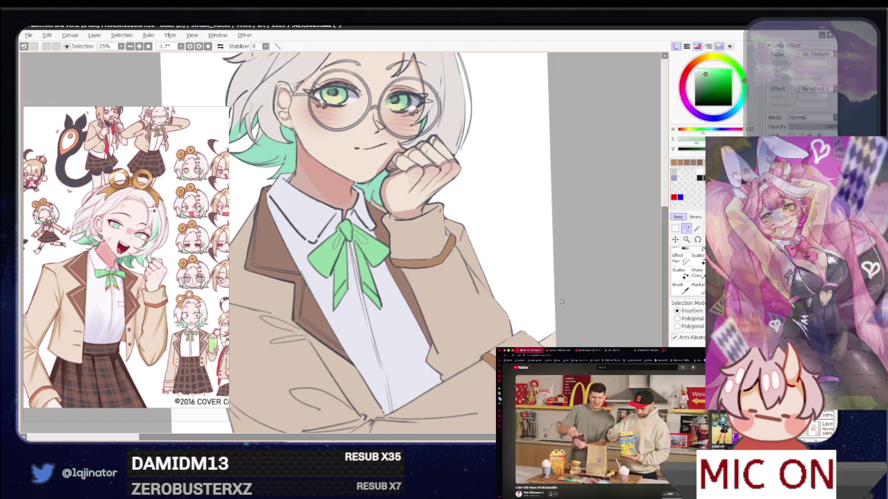
pyautogui.moveTo(562, 290); pyautogui.dragTo(557, 342)
pyautogui.moveTo(550, 294)
pyautogui.mouseDown()
pyautogui.moveTo(551, 324)
pyautogui.moveTo(537, 317)
pyautogui.moveTo(548, 331)
pyautogui.mouseUp()
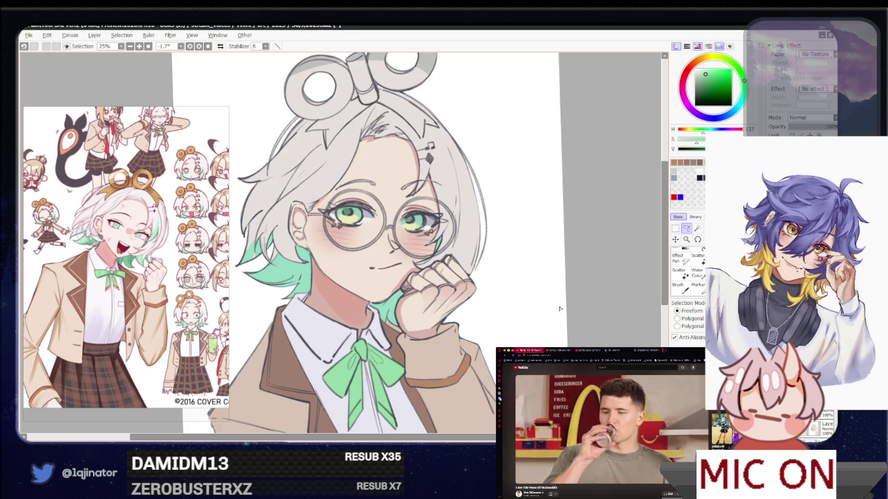
pyautogui.scroll(-1, 523, 337)
pyautogui.scroll(-1, 528, 311)
pyautogui.scroll(-1, 535, 317)
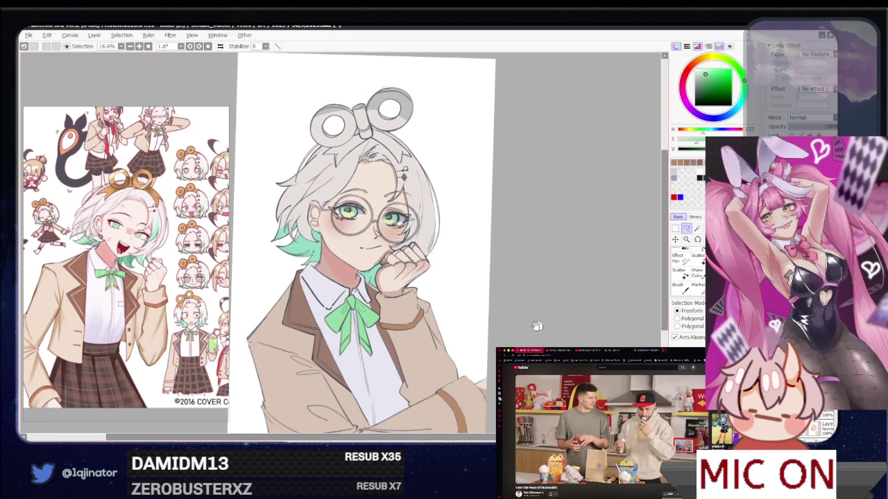
pyautogui.press('Home')
pyautogui.scroll(1, 552, 323)
pyautogui.scroll(-1, 551, 324)
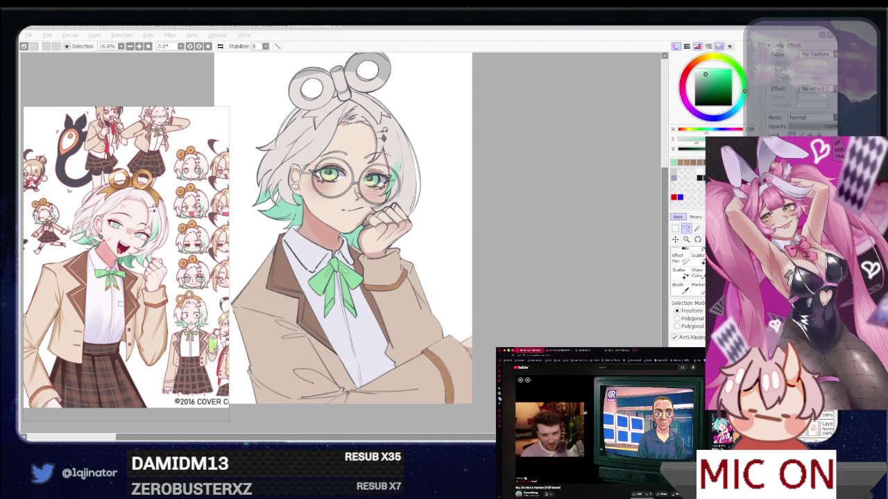
pyautogui.hotkey('alt', 'Tab')
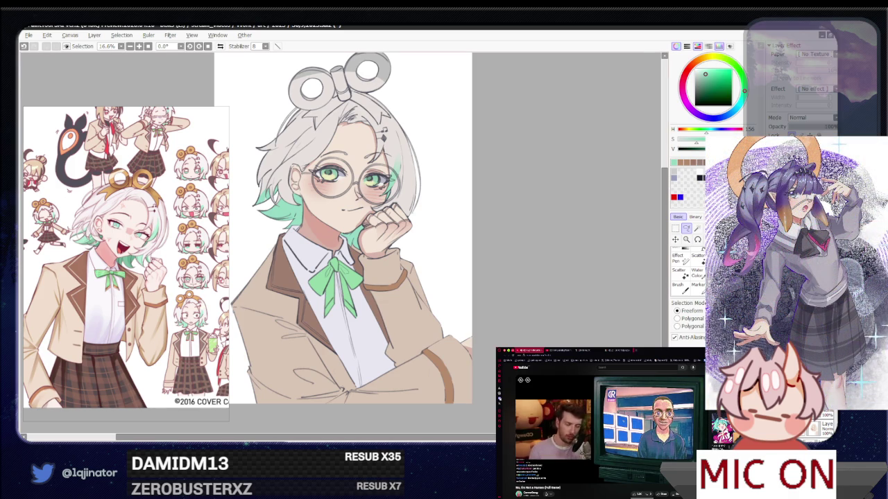
pyautogui.moveTo(504, 297); pyautogui.dragTo(496, 339)
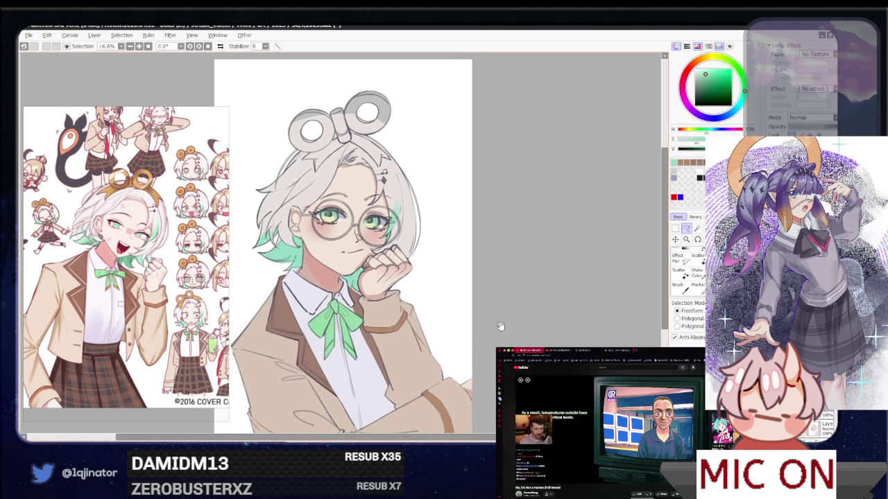
# - Zoom to 75% on the wind-up key rings and lasso the area around them
pyautogui.scroll(-1, 492, 329)
pyautogui.scroll(1, 494, 340)
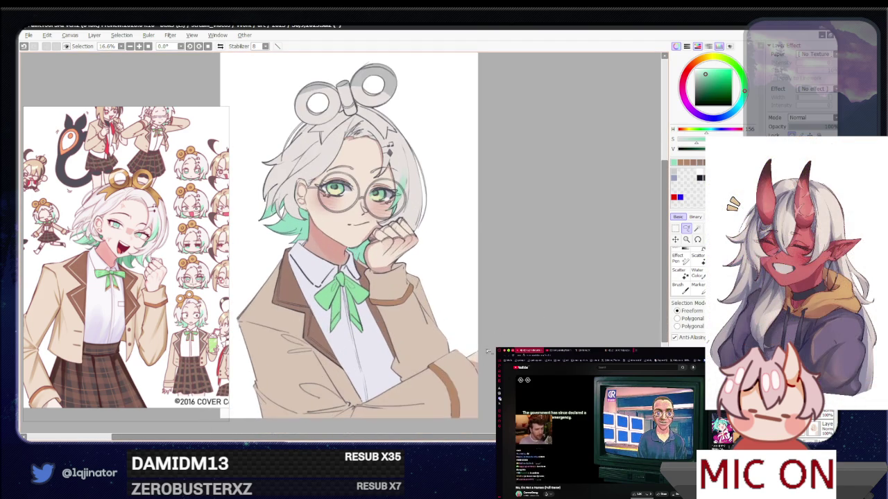
pyautogui.scroll(1, 393, 319)
pyautogui.scroll(2, 390, 354)
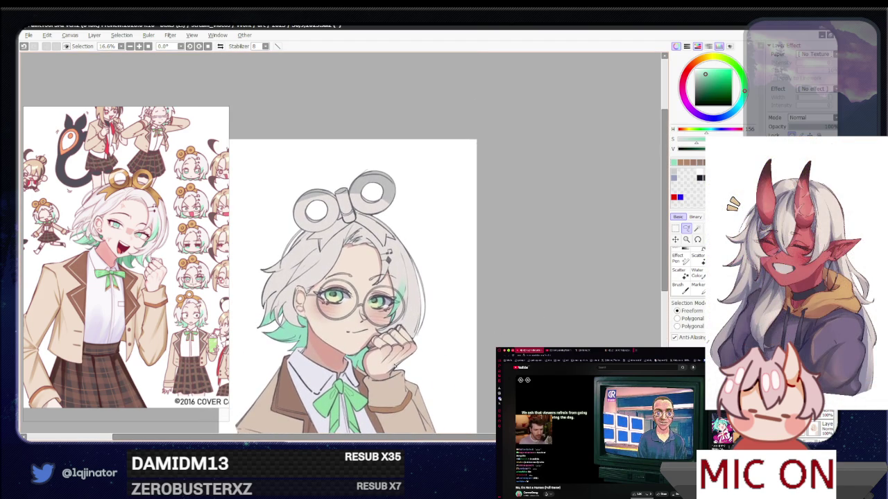
pyautogui.scroll(1, 444, 284)
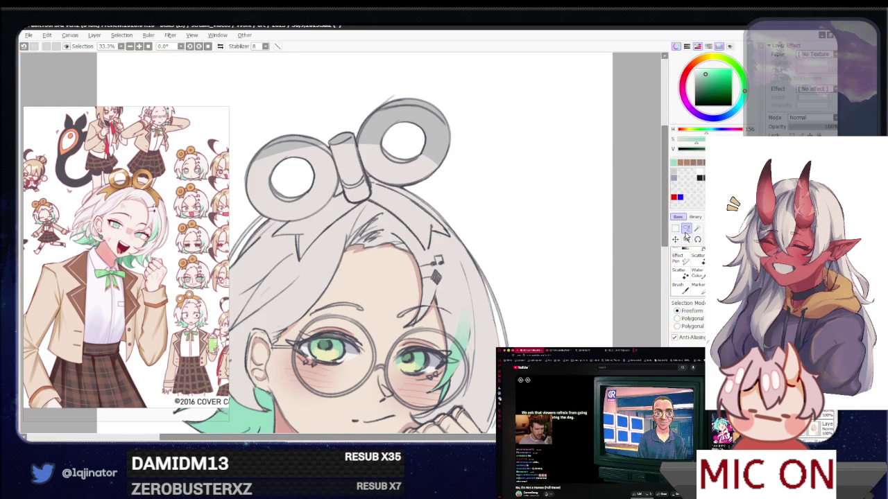
pyautogui.scroll(1, 444, 284)
pyautogui.moveTo(541, 211); pyautogui.dragTo(450, 274)
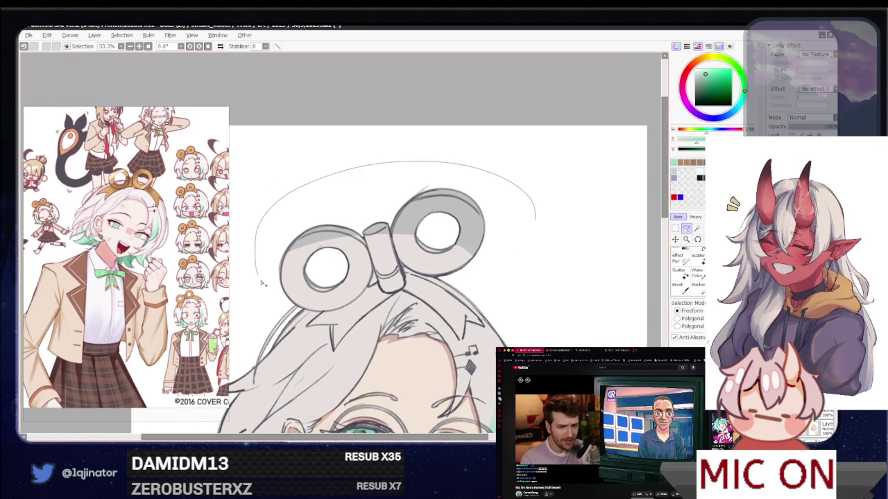
pyautogui.scroll(1, 451, 274)
pyautogui.scroll(1, 330, 258)
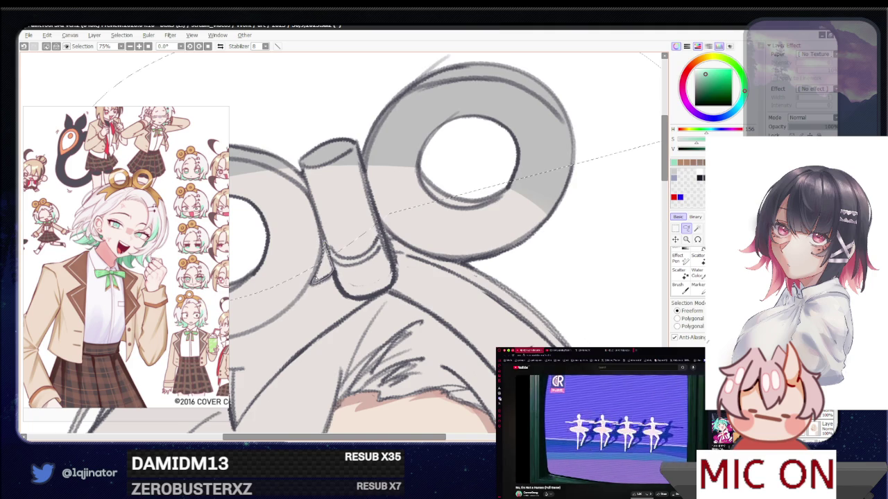
# - Trace freeform selection paths around the key's left ring edge and central stem
pyautogui.moveTo(321, 263)
pyautogui.mouseDown()
pyautogui.moveTo(262, 364)
pyautogui.moveTo(318, 330)
pyautogui.moveTo(372, 274)
pyautogui.mouseUp()
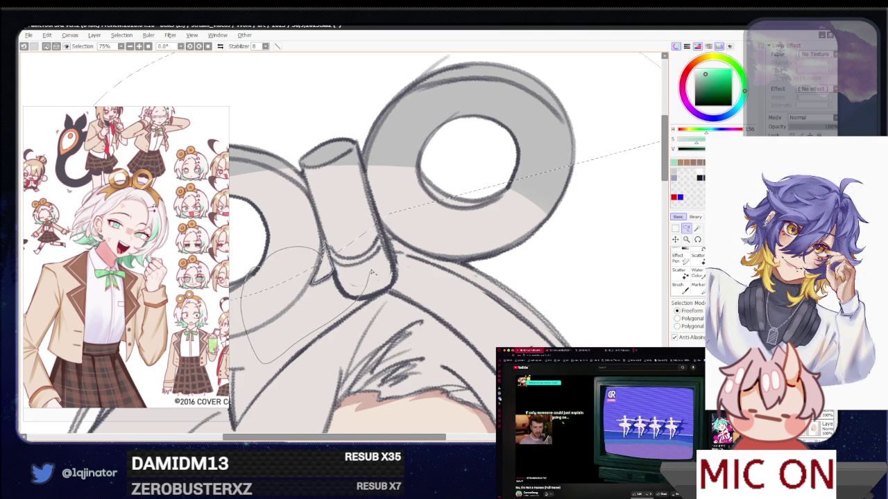
pyautogui.moveTo(299, 316)
pyautogui.mouseDown()
pyautogui.moveTo(460, 273)
pyautogui.moveTo(323, 252)
pyautogui.mouseUp()
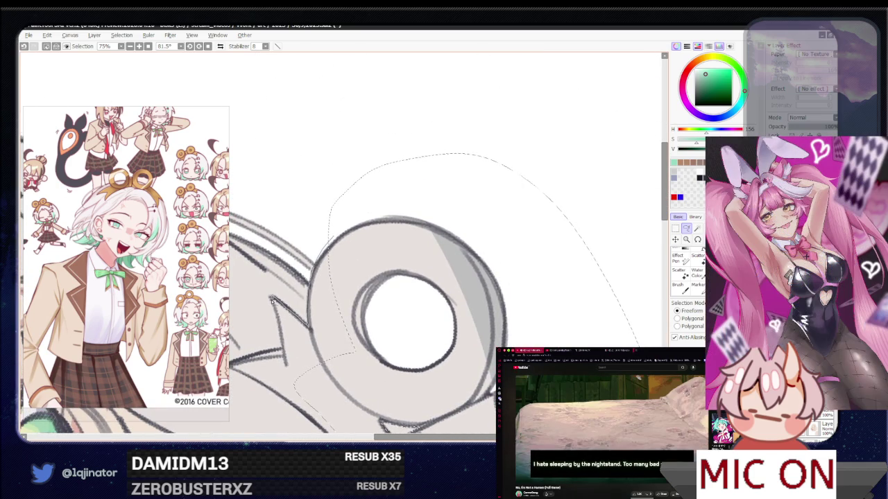
pyautogui.moveTo(293, 386); pyautogui.dragTo(290, 291)
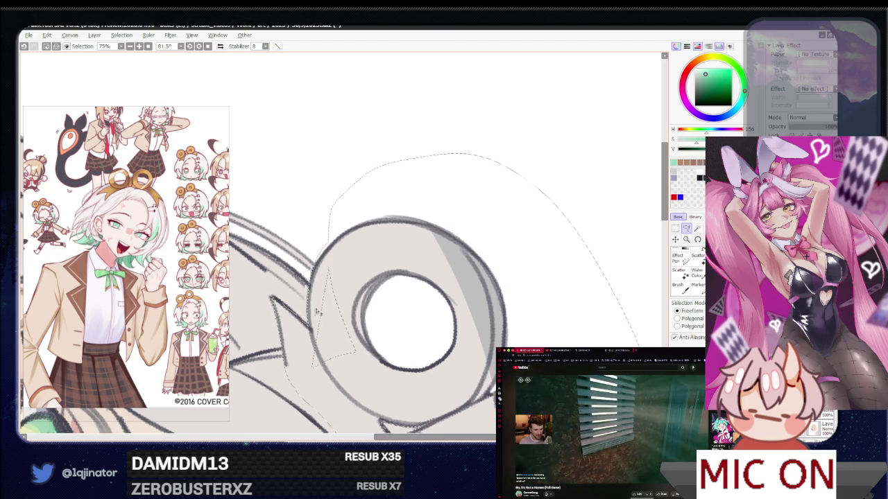
pyautogui.moveTo(316, 319)
pyautogui.mouseDown()
pyautogui.moveTo(307, 381)
pyautogui.moveTo(347, 290)
pyautogui.mouseUp()
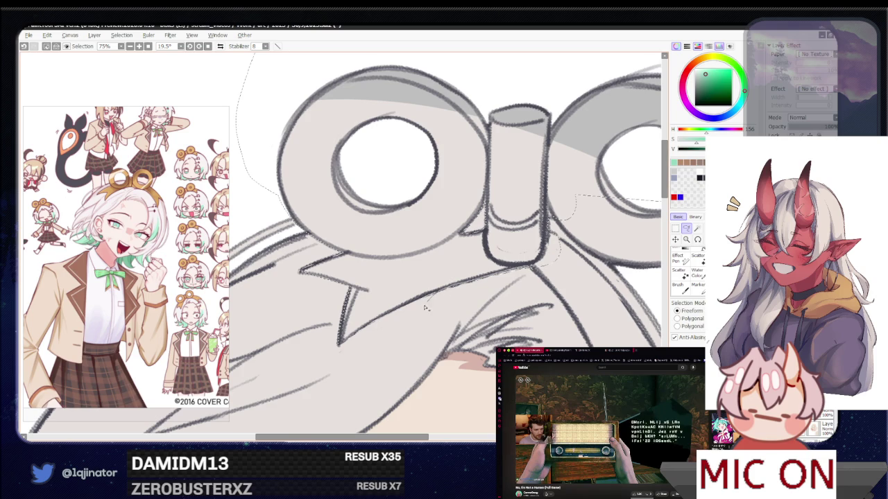
# - Rotate the view and lasso around the key ribbon and its loop to close the selection
pyautogui.moveTo(456, 286)
pyautogui.mouseDown()
pyautogui.moveTo(375, 325)
pyautogui.moveTo(309, 289)
pyautogui.moveTo(527, 165)
pyautogui.moveTo(367, 294)
pyautogui.moveTo(342, 289)
pyautogui.mouseUp()
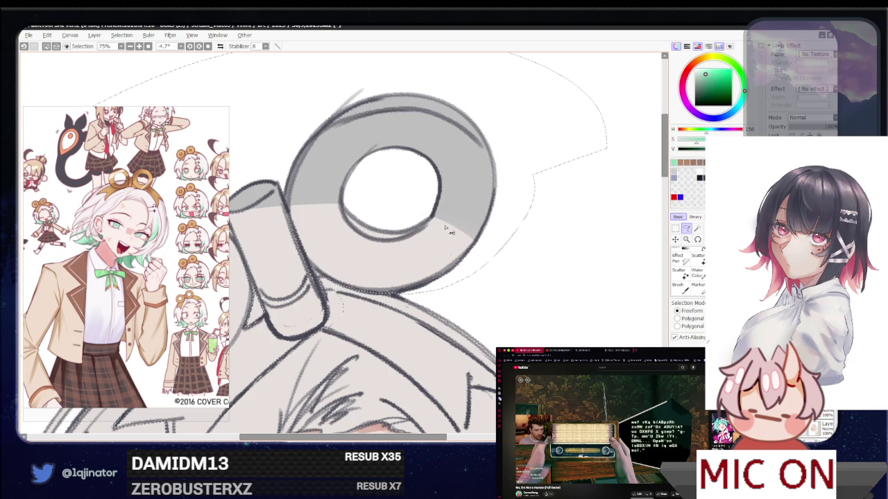
pyautogui.moveTo(321, 276)
pyautogui.mouseDown()
pyautogui.moveTo(340, 316)
pyautogui.moveTo(474, 263)
pyautogui.mouseUp()
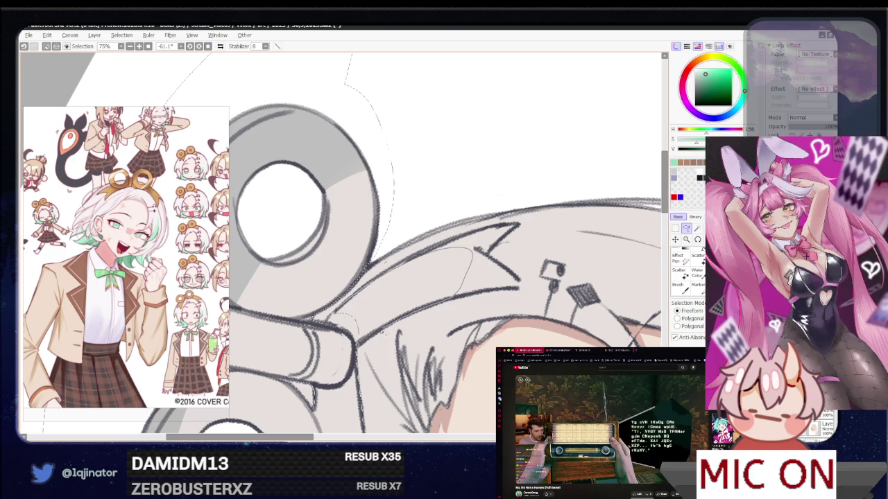
pyautogui.moveTo(355, 350); pyautogui.dragTo(373, 283)
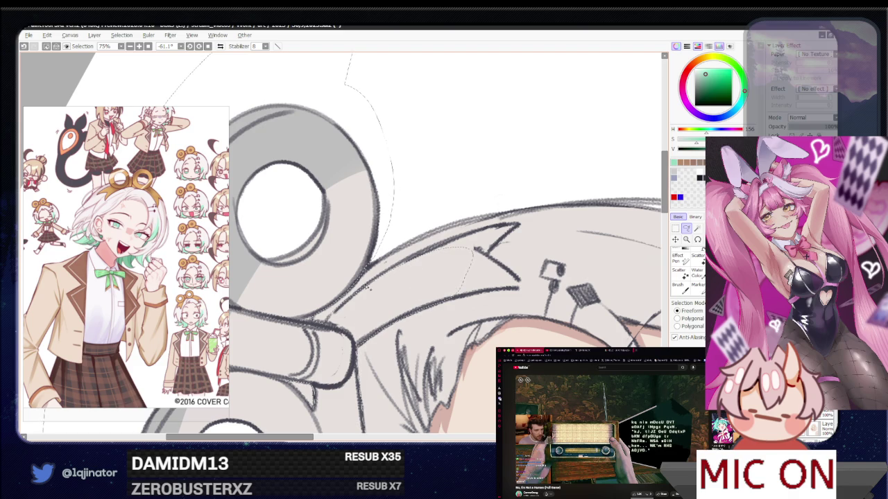
pyautogui.moveTo(462, 238)
pyautogui.mouseDown()
pyautogui.moveTo(517, 226)
pyautogui.moveTo(494, 250)
pyautogui.moveTo(499, 269)
pyautogui.moveTo(304, 295)
pyautogui.moveTo(316, 361)
pyautogui.moveTo(333, 349)
pyautogui.mouseUp()
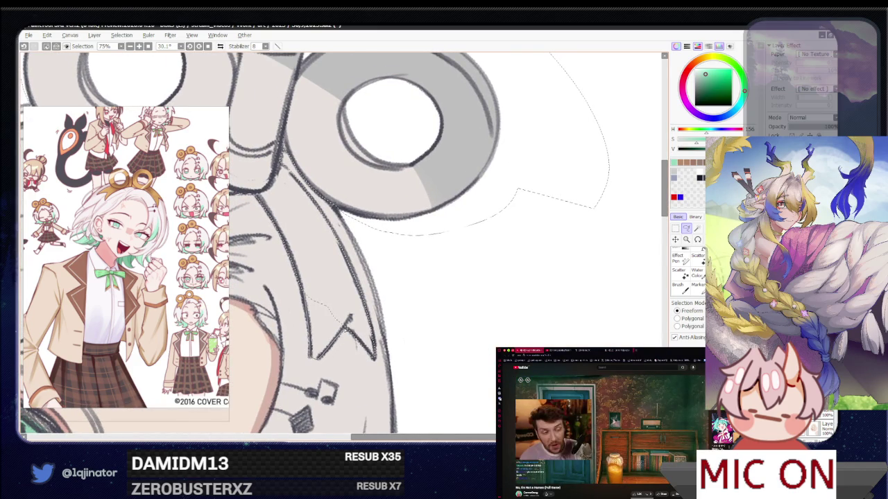
pyautogui.moveTo(348, 305); pyautogui.dragTo(350, 312)
pyautogui.scroll(-4, 350, 312)
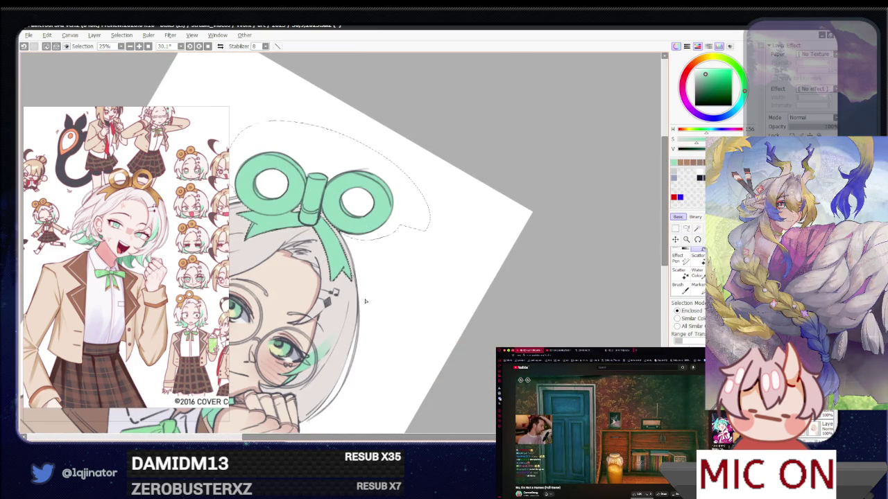
# - Fill the key ribbon selection with orange-brown, straighten the view, and deselect
pyautogui.click(702, 71)
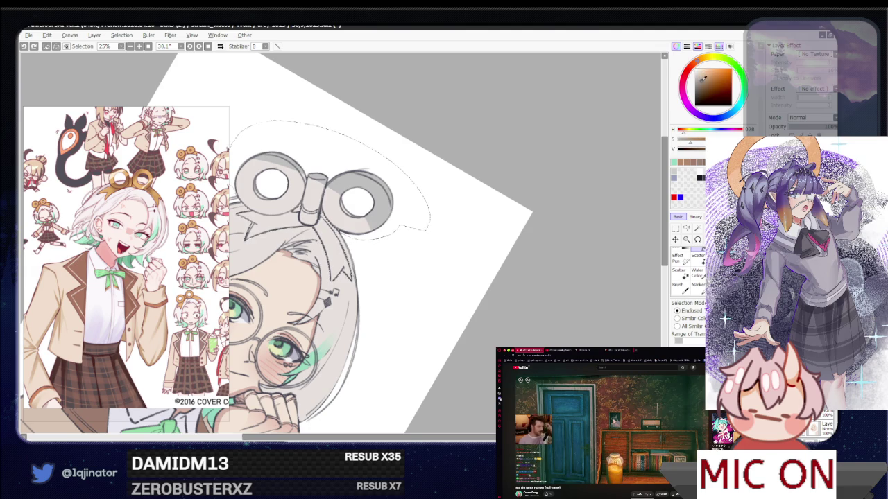
pyautogui.click(312, 195)
pyautogui.moveTo(362, 317); pyautogui.dragTo(412, 326)
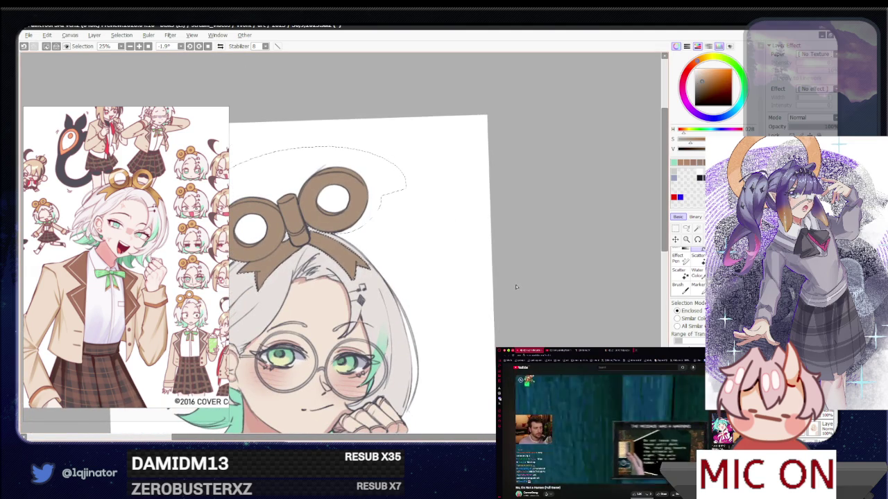
pyautogui.click(686, 229)
pyautogui.hotkey('ctrl', 'd')
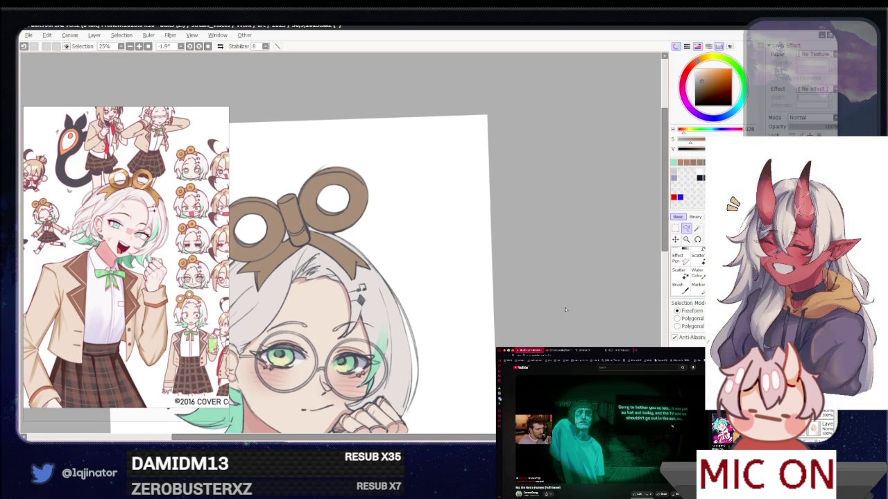
pyautogui.scroll(-2, 490, 347)
# - Zoom out to 16.6% and pan so the full character is visible
pyautogui.scroll(-1, 490, 347)
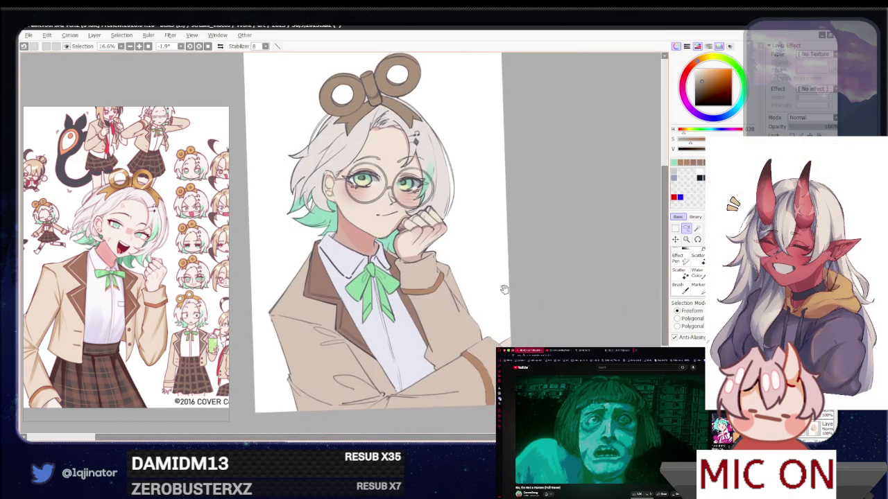
pyautogui.moveTo(507, 280); pyautogui.dragTo(506, 300)
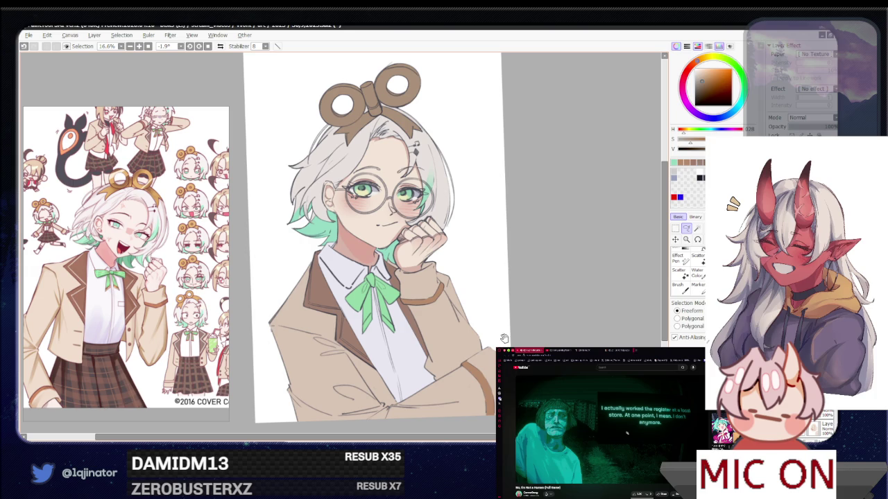
pyautogui.moveTo(505, 338); pyautogui.dragTo(505, 344)
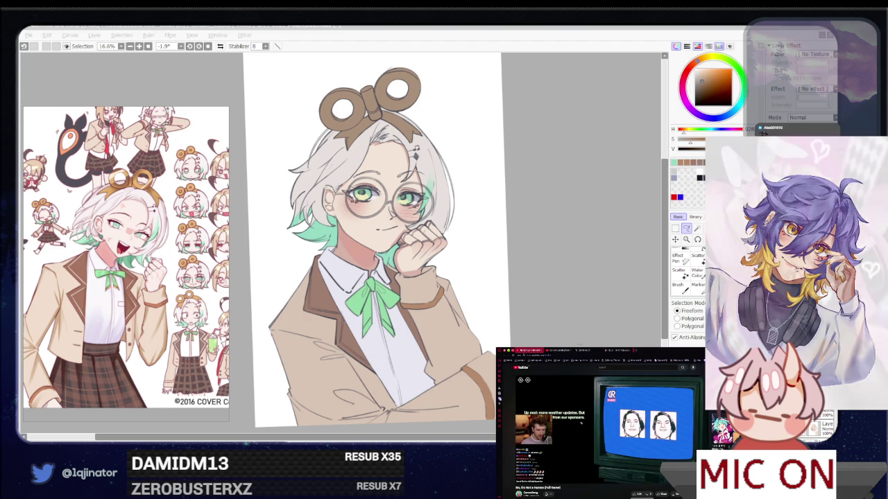
# - Refocus the SAI window and switch from the Lasso to the brush tool
pyautogui.hotkey('alt', 'Tab')
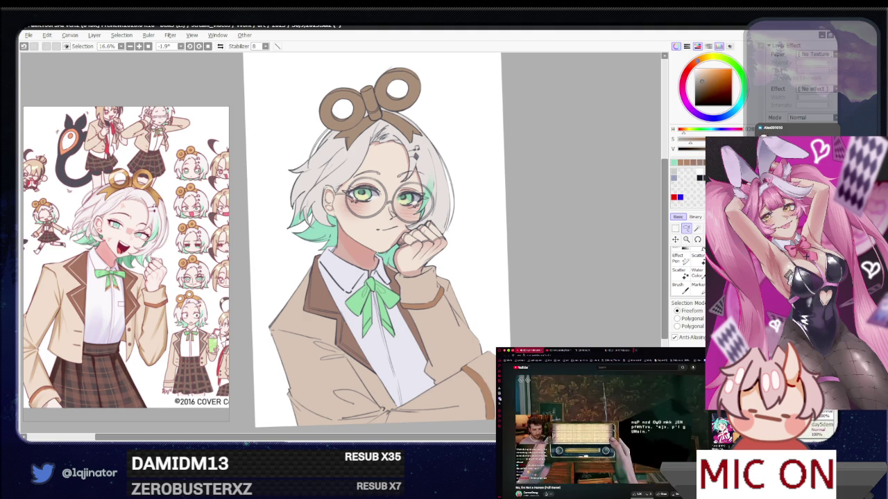
pyautogui.press('b')
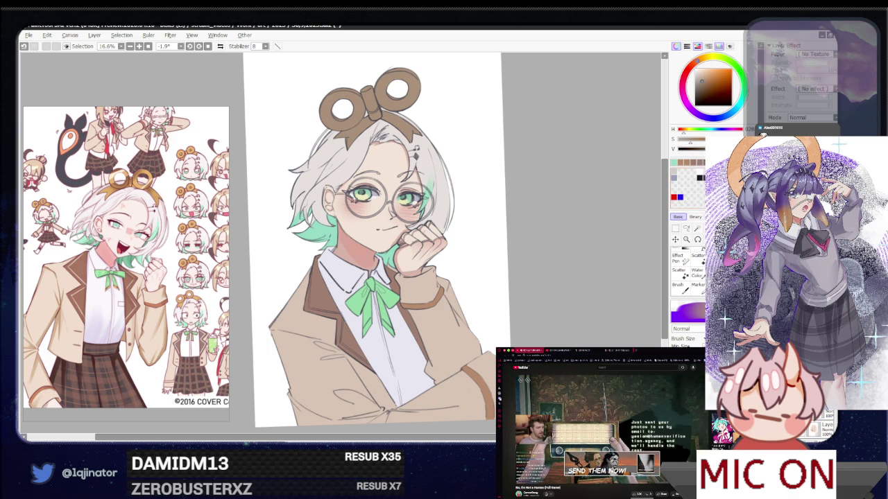
# - Choose blue (H 240) on the colour wheel as the painting colour
pyautogui.moveTo(713, 117); pyautogui.dragTo(721, 91)
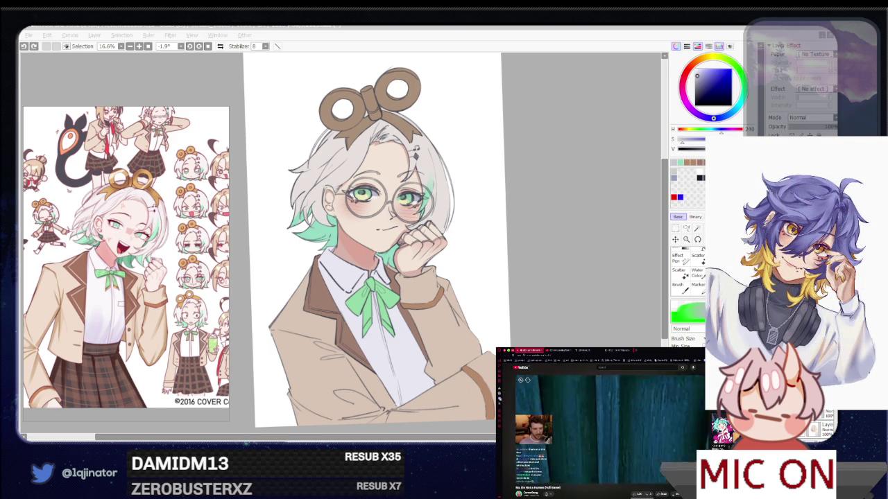
# - Switch to the Lasso tool and zoom to 50% on the girl's face and glasses
pyautogui.click(567, 317)
pyautogui.press('l')
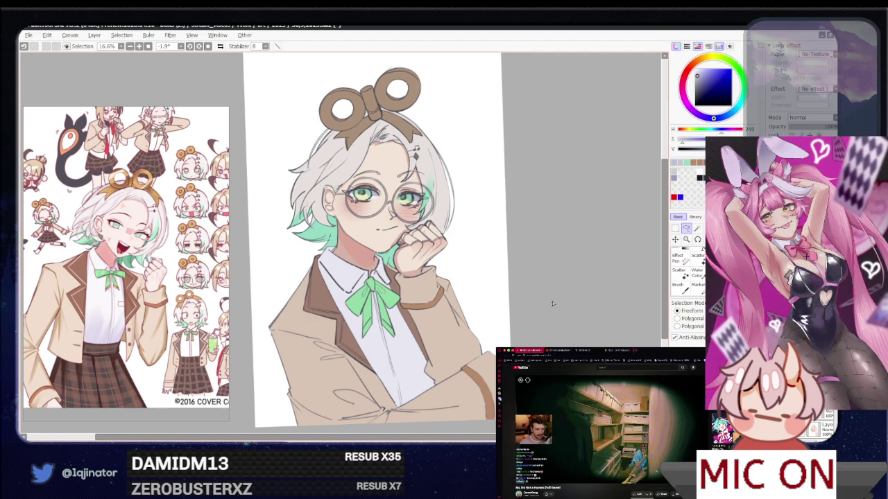
pyautogui.moveTo(547, 294); pyautogui.dragTo(528, 320)
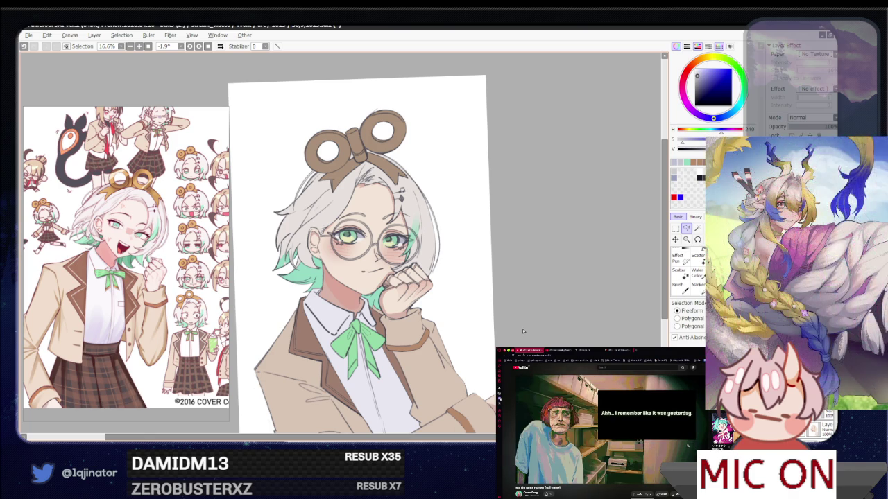
pyautogui.hotkey('ctrl', '+')
pyautogui.hotkey('ctrl', '+')
pyautogui.hotkey('ctrl', '+')
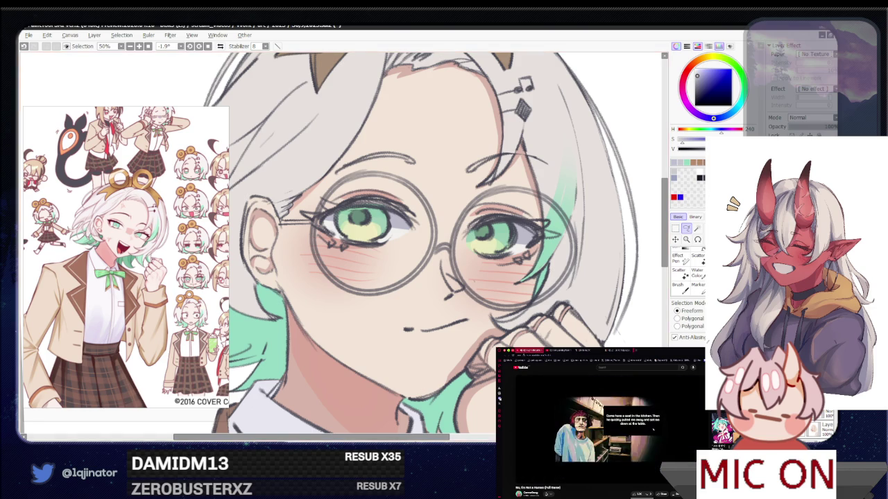
# - Zoom out to 16.6% to recentre the bust, then zoom to 25% on the blazer and bow
pyautogui.scroll(-1, 458, 320)
pyautogui.scroll(-1, 440, 340)
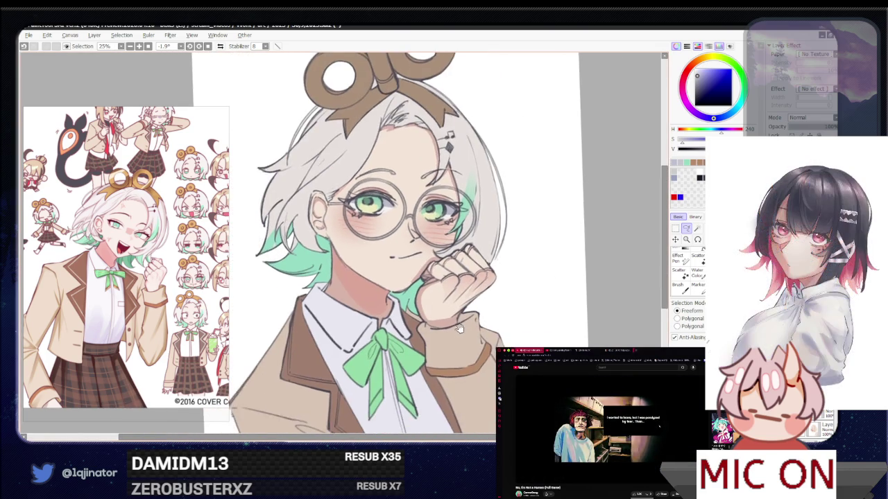
pyautogui.scroll(-1, 437, 343)
pyautogui.moveTo(457, 312)
pyautogui.mouseDown()
pyautogui.moveTo(481, 265)
pyautogui.moveTo(475, 277)
pyautogui.mouseUp()
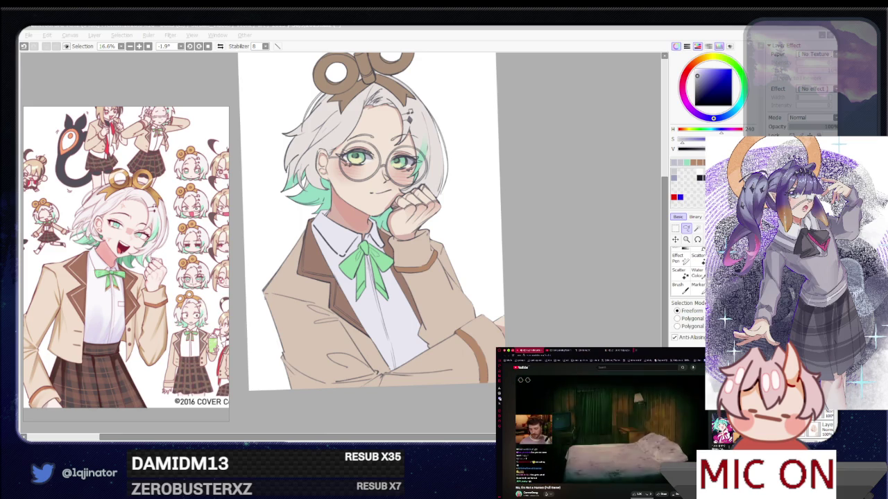
pyautogui.click(686, 229)
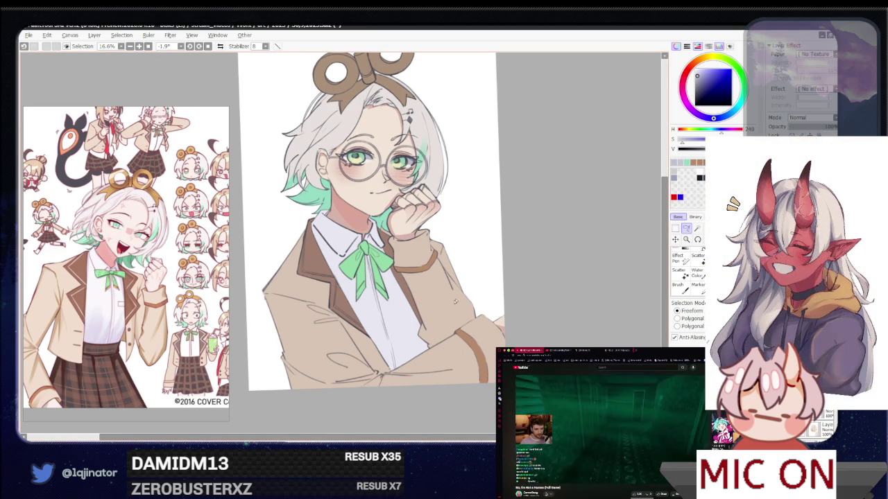
pyautogui.hotkey('ctrl', '+')
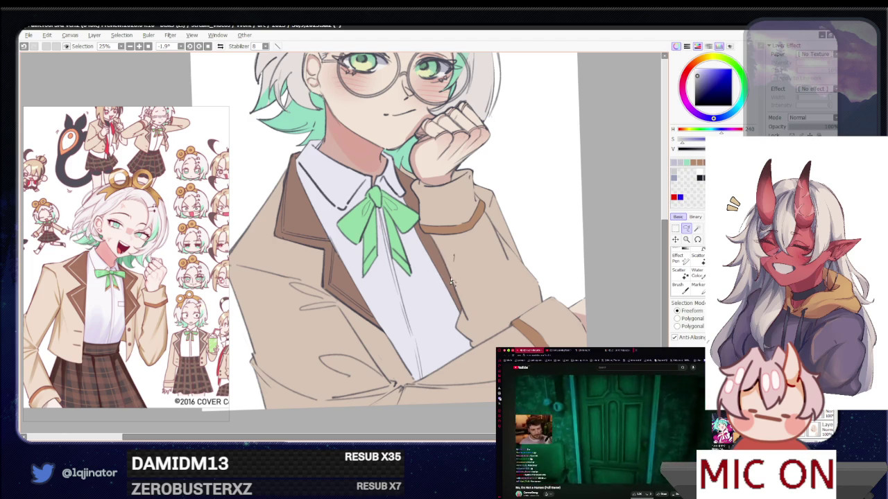
# - Lasso-select the lower white shirt beneath the green bow, tilting the canvas for comfort
pyautogui.moveTo(455, 263); pyautogui.dragTo(424, 399)
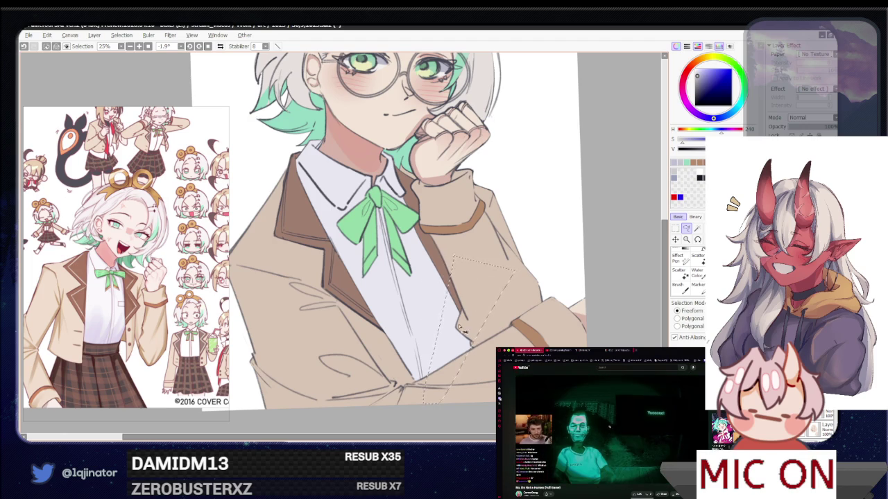
pyautogui.hotkey('ctrl', 'd')
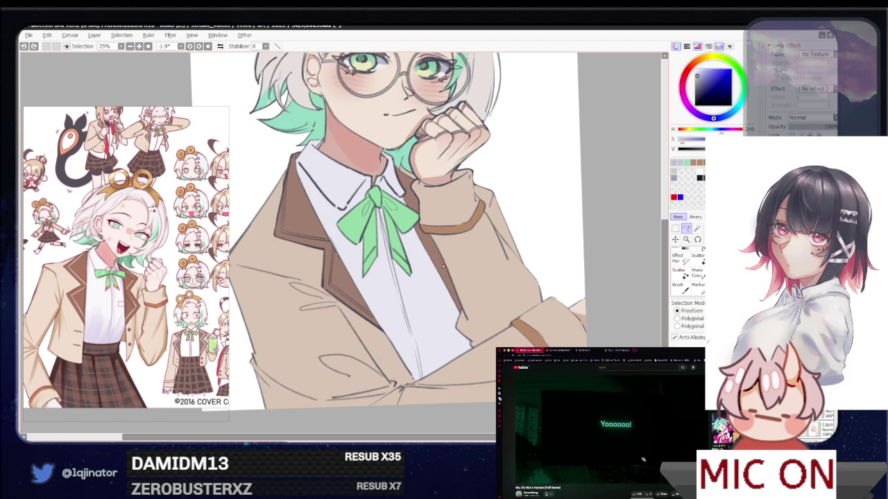
pyautogui.moveTo(442, 266); pyautogui.dragTo(448, 354)
pyautogui.moveTo(445, 318); pyautogui.dragTo(393, 300)
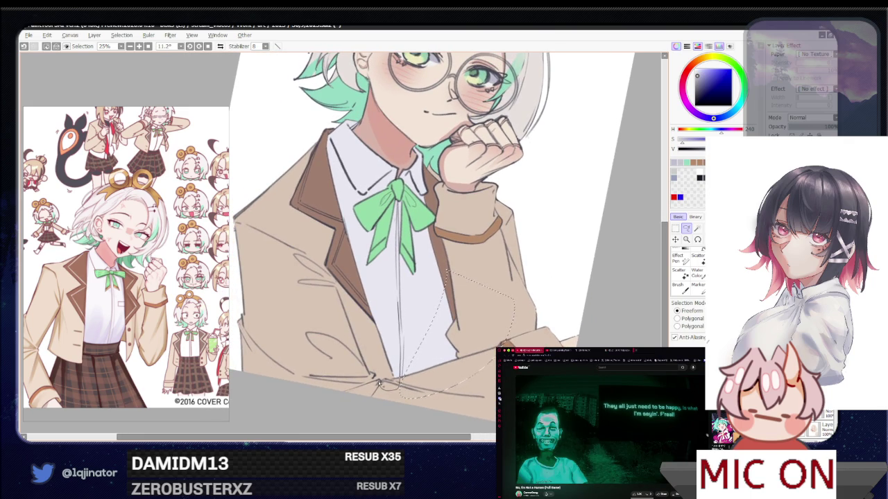
pyautogui.moveTo(380, 384); pyautogui.dragTo(373, 288)
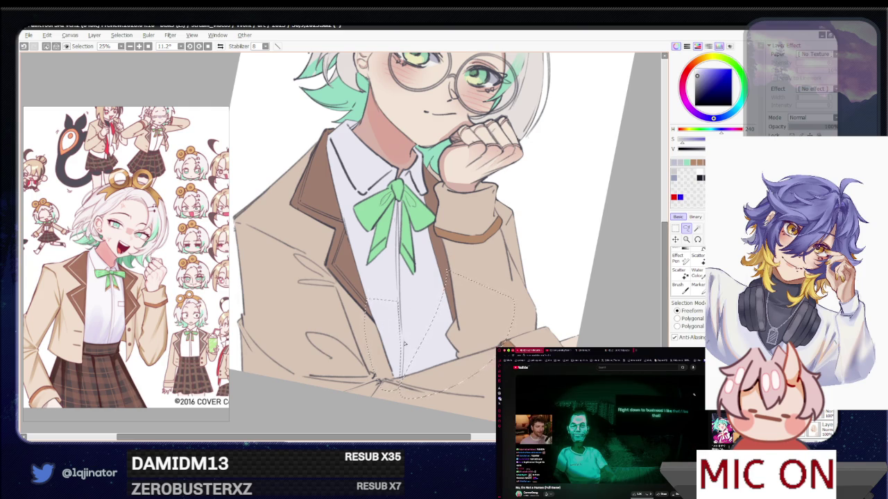
# - Paint light grey-blue shading inside the shirt selection, redoing the first grey stroke
pyautogui.press('b')
pyautogui.moveTo(405, 354)
pyautogui.mouseDown()
pyautogui.moveTo(409, 302)
pyautogui.moveTo(406, 357)
pyautogui.mouseUp()
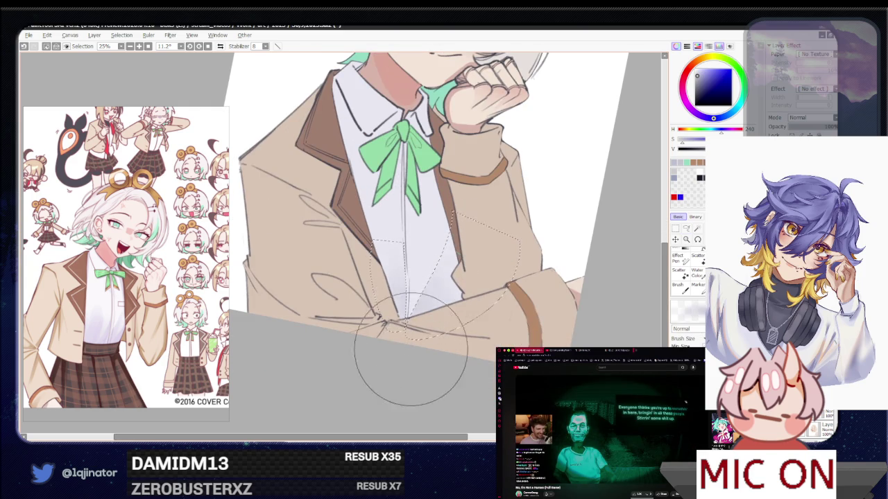
pyautogui.hotkey('ctrl', 'z')
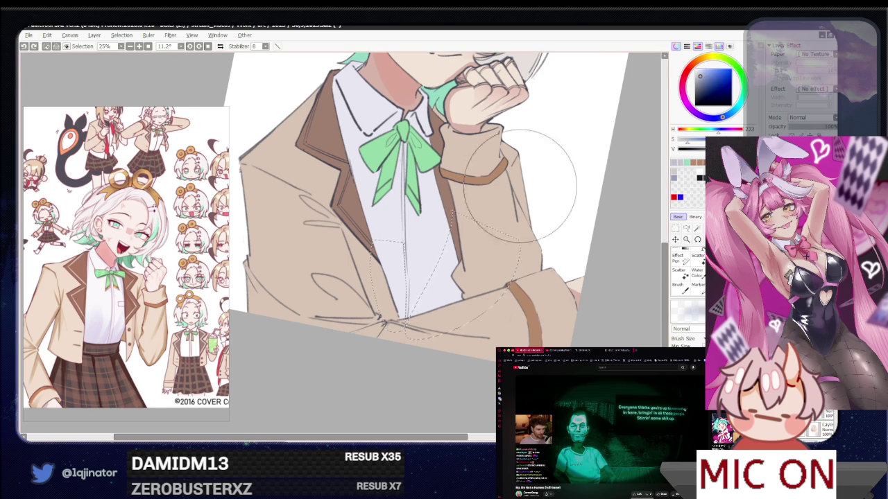
pyautogui.moveTo(402, 292); pyautogui.dragTo(409, 367)
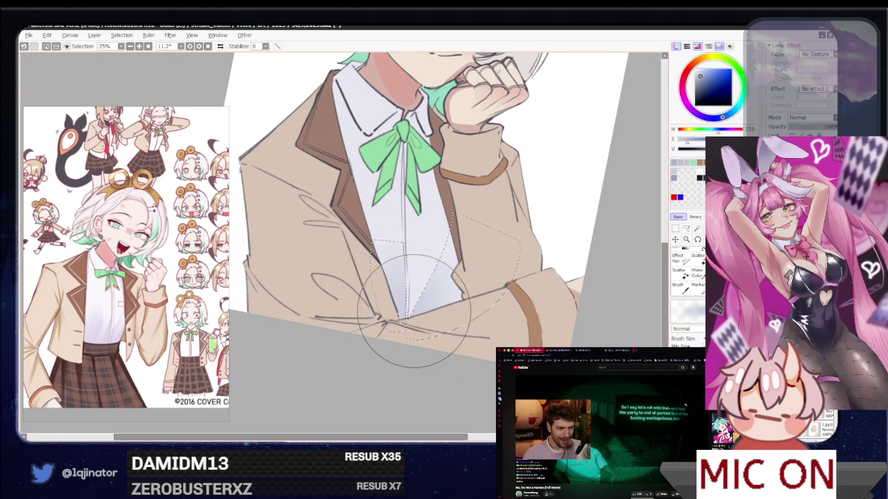
pyautogui.moveTo(450, 299); pyautogui.dragTo(426, 333)
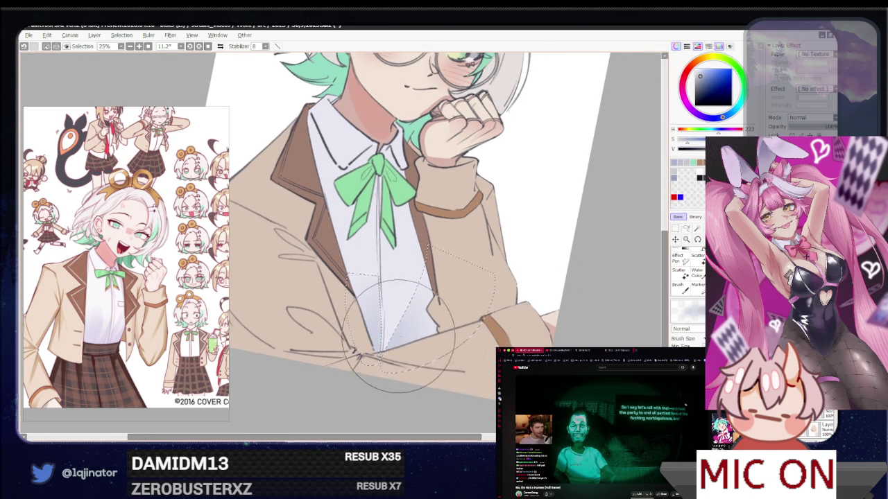
# - Redraw the shirt selection, then clear it and return to the Lasso
pyautogui.click(686, 228)
pyautogui.hotkey('ctrl', 'd')
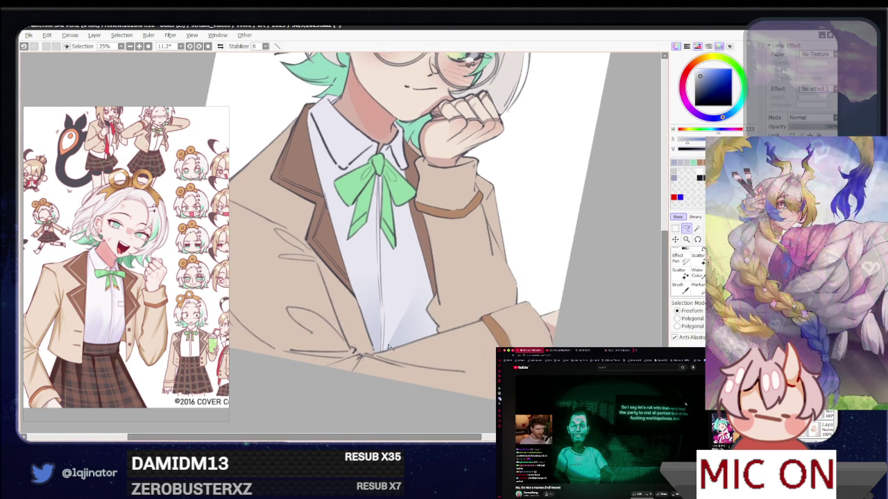
pyautogui.moveTo(384, 279); pyautogui.dragTo(383, 345)
pyautogui.press('b')
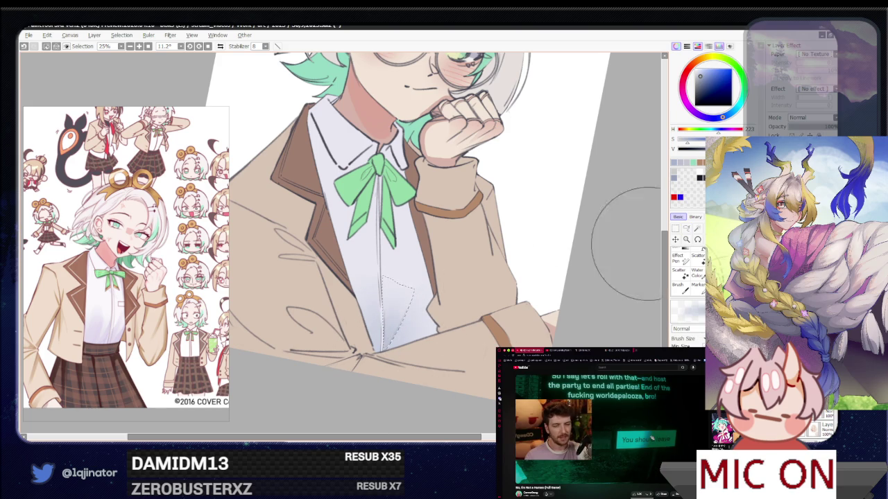
pyautogui.hotkey('ctrl', 'd')
pyautogui.press('l')
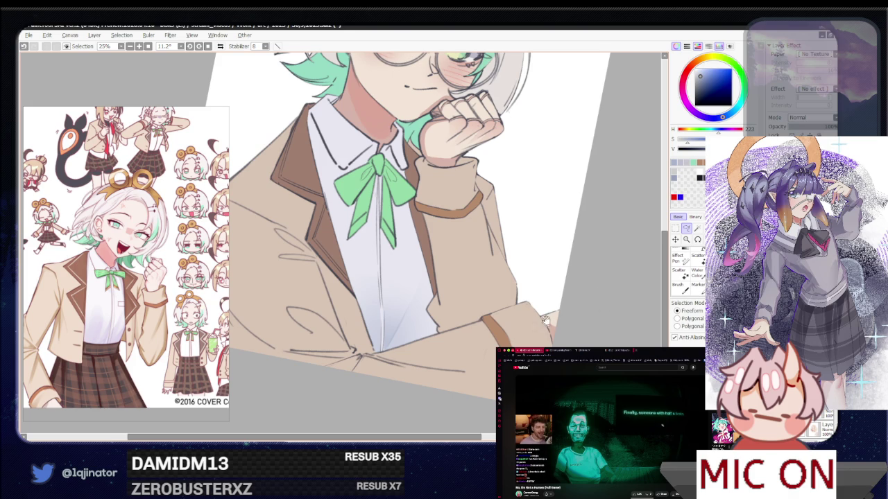
# - Tilt the canvas further and outline a selection along the collar edge
pyautogui.moveTo(546, 323); pyautogui.dragTo(496, 324)
pyautogui.scroll(2, 394, 327)
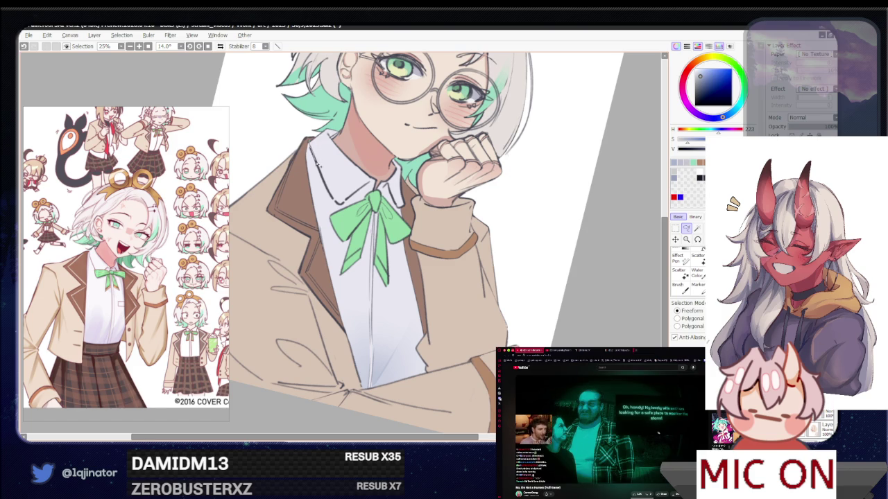
pyautogui.moveTo(312, 161); pyautogui.dragTo(316, 215)
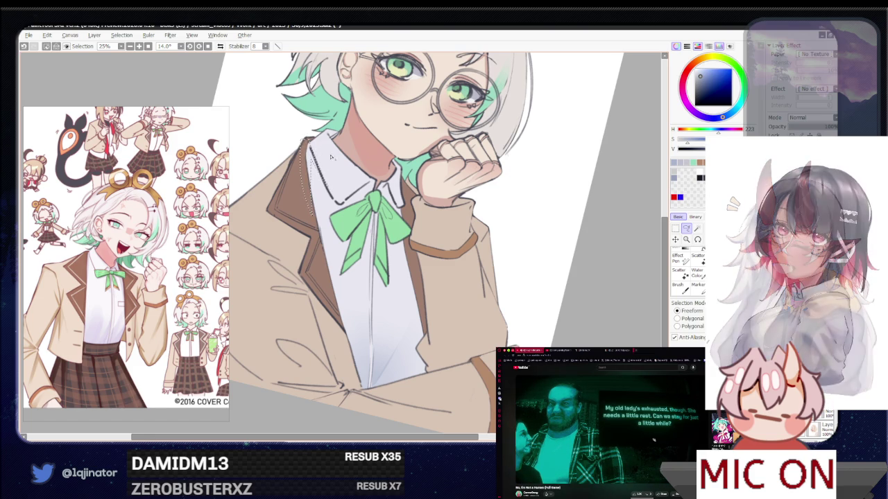
pyautogui.moveTo(416, 202); pyautogui.dragTo(392, 239)
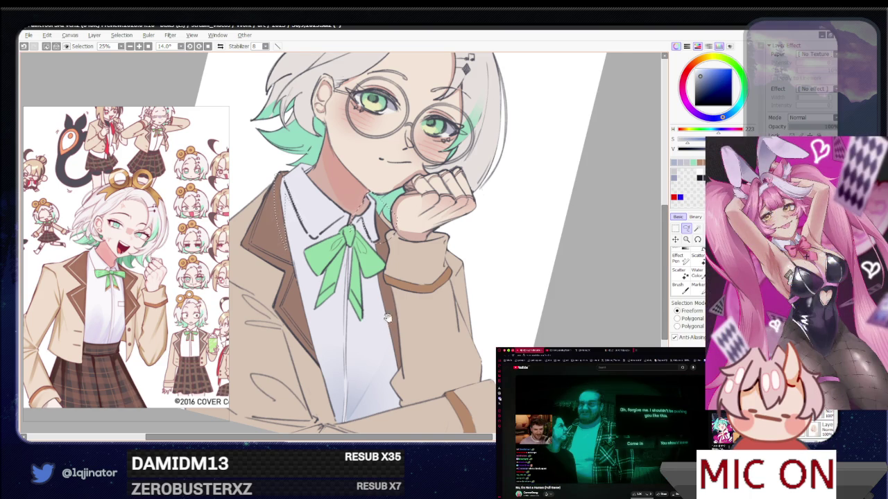
# - Pan over the face and collar, then zoom out to the whole portrait
pyautogui.moveTo(389, 319); pyautogui.dragTo(408, 303)
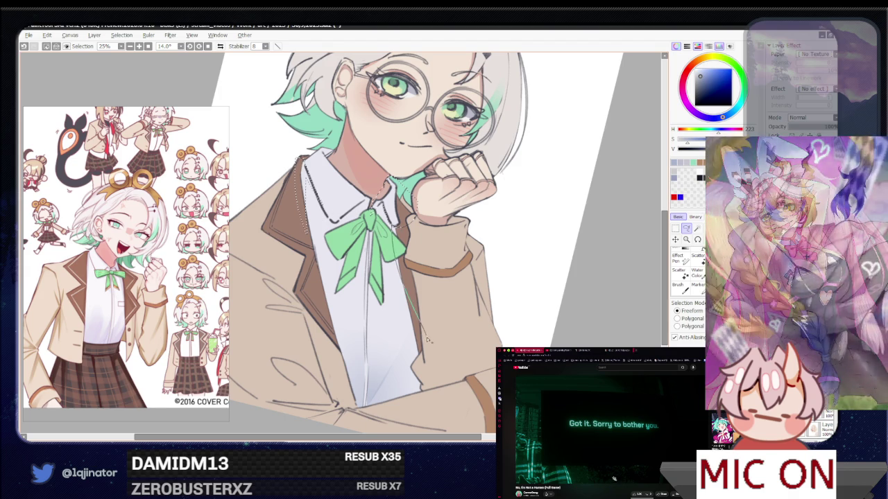
pyautogui.moveTo(396, 300); pyautogui.dragTo(397, 323)
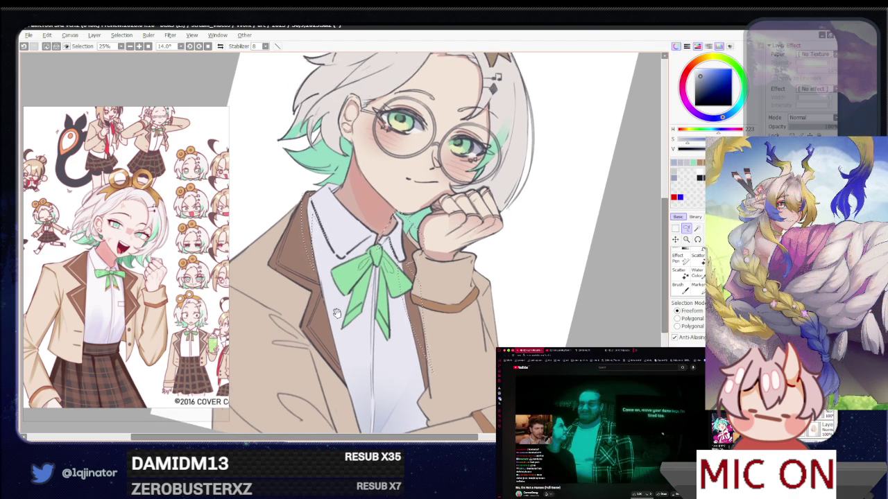
pyautogui.scroll(-3, 369, 276)
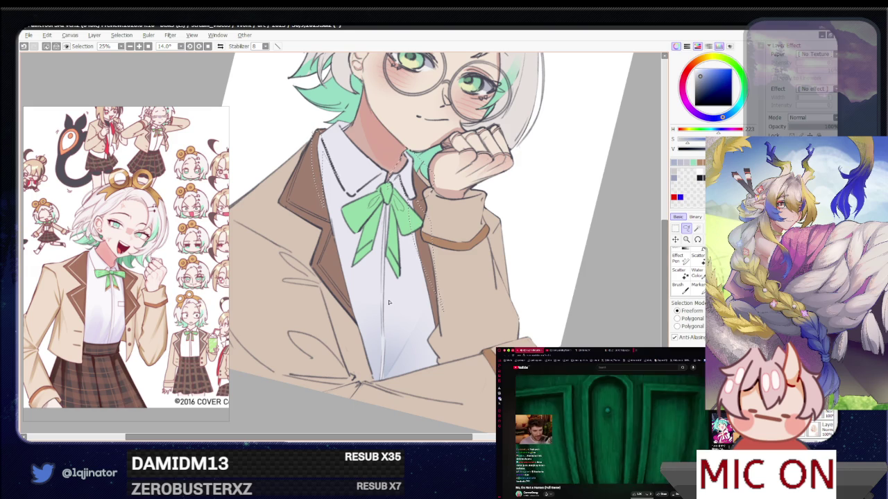
pyautogui.scroll(1, 367, 298)
pyautogui.scroll(2, 346, 287)
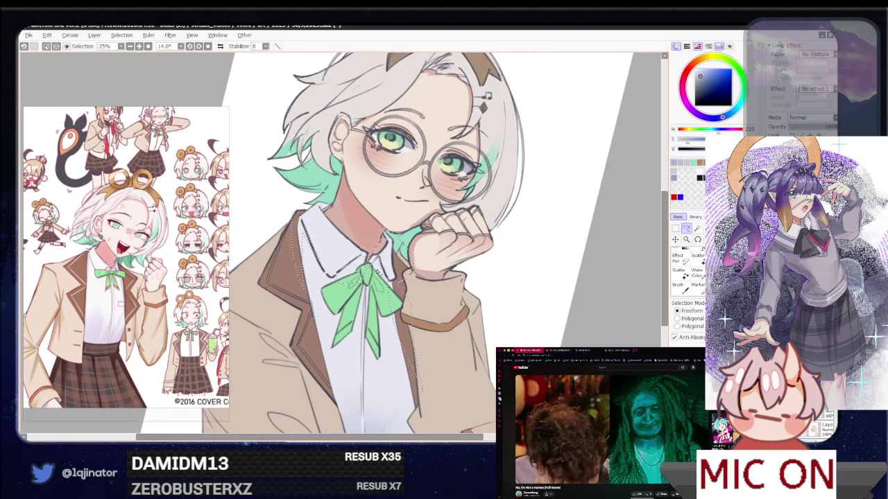
pyautogui.hotkey('ctrl', '-')
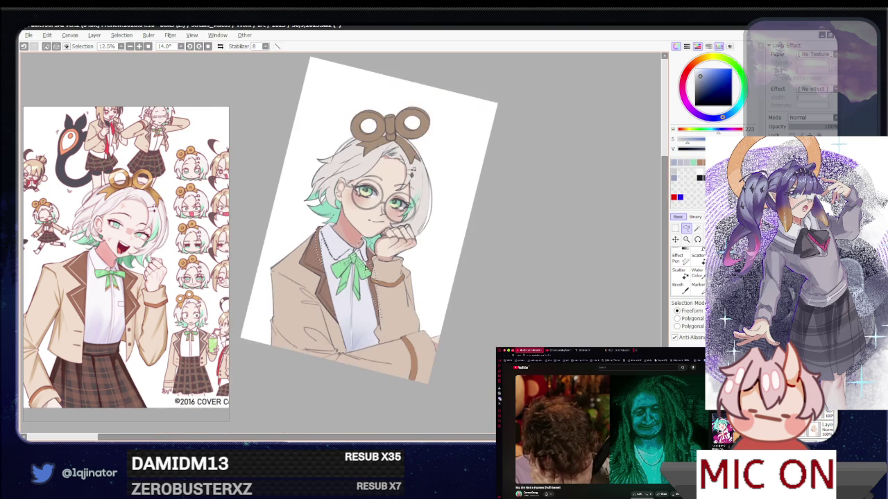
# - Return to the Lasso, reduce canvas rotation to 7° and zoom to 25% on the chest
pyautogui.press('b')
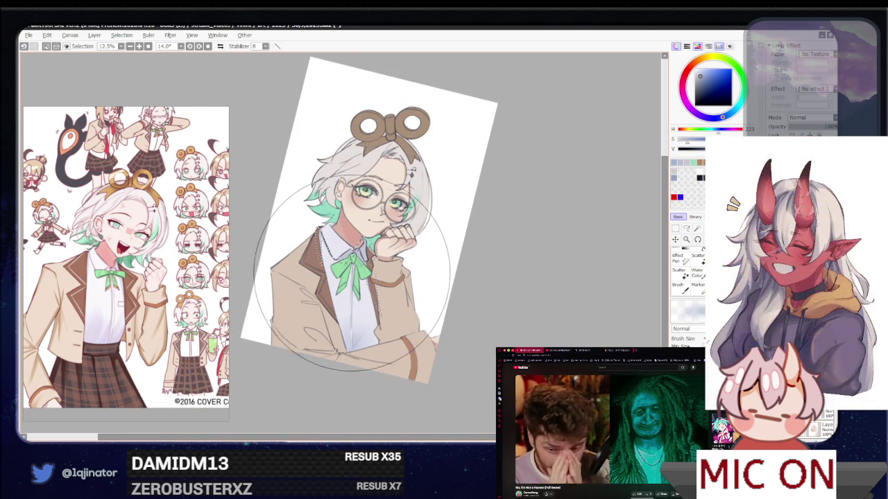
pyautogui.click(686, 228)
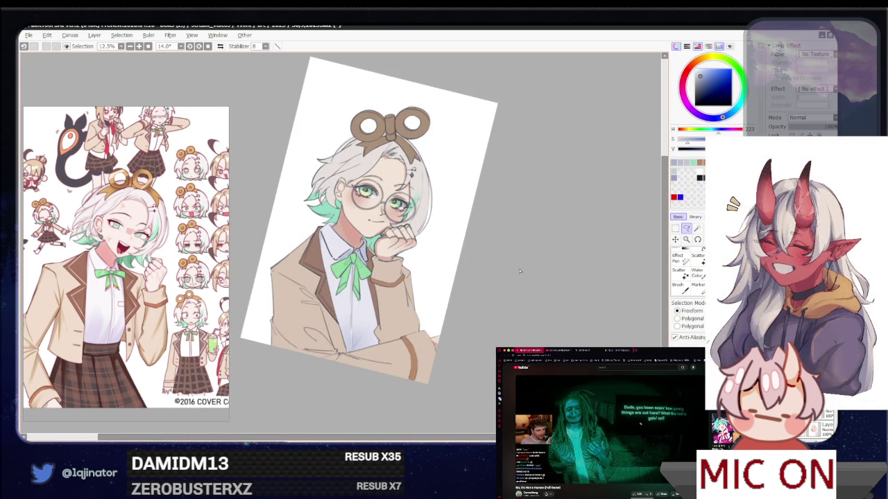
pyautogui.moveTo(467, 295); pyautogui.dragTo(447, 304)
pyautogui.scroll(2, 445, 304)
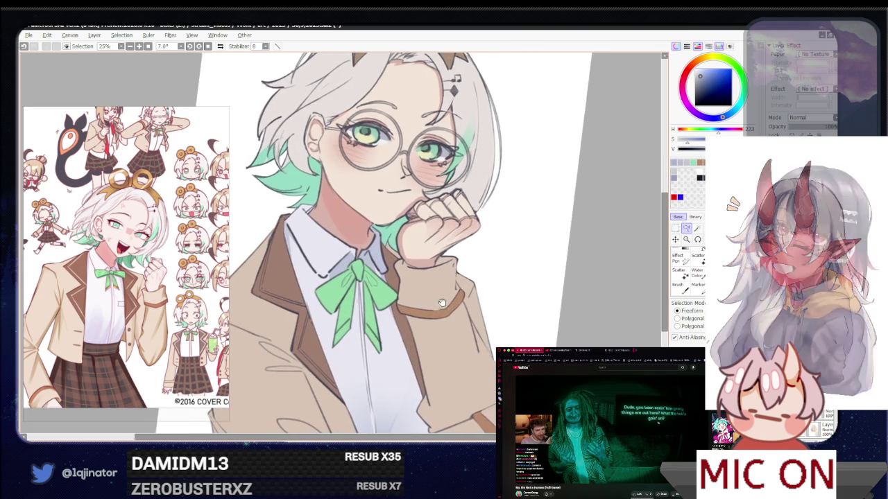
pyautogui.scroll(-2, 430, 303)
pyautogui.scroll(-4, 398, 303)
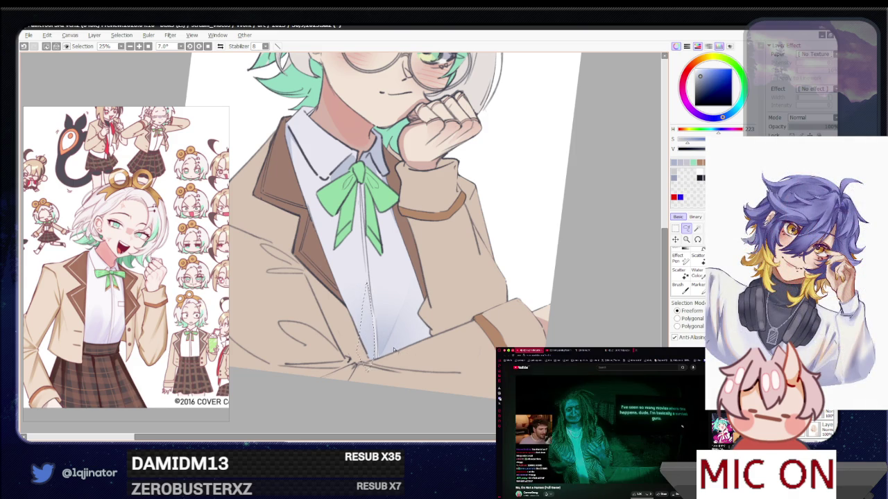
# - Outline a larger lasso selection around the shirt, then deselect it
pyautogui.moveTo(432, 259); pyautogui.dragTo(409, 333)
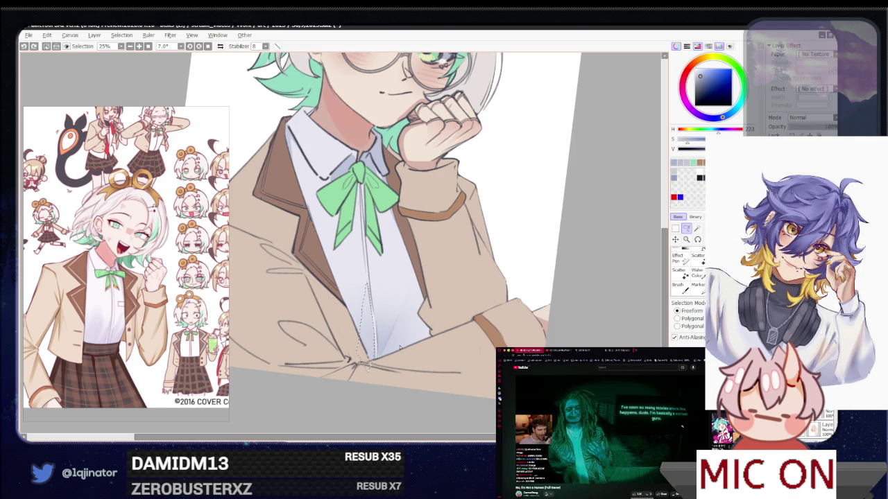
pyautogui.press('b')
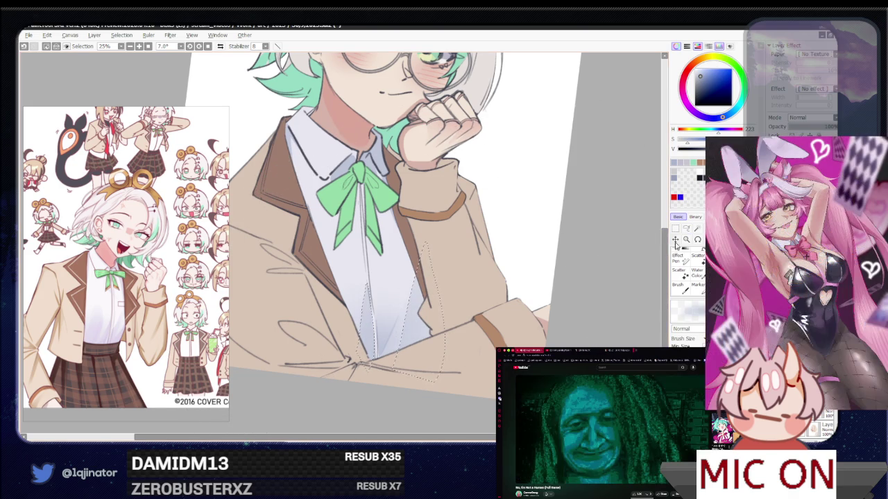
pyautogui.press('l')
pyautogui.hotkey('ctrl', 'd')
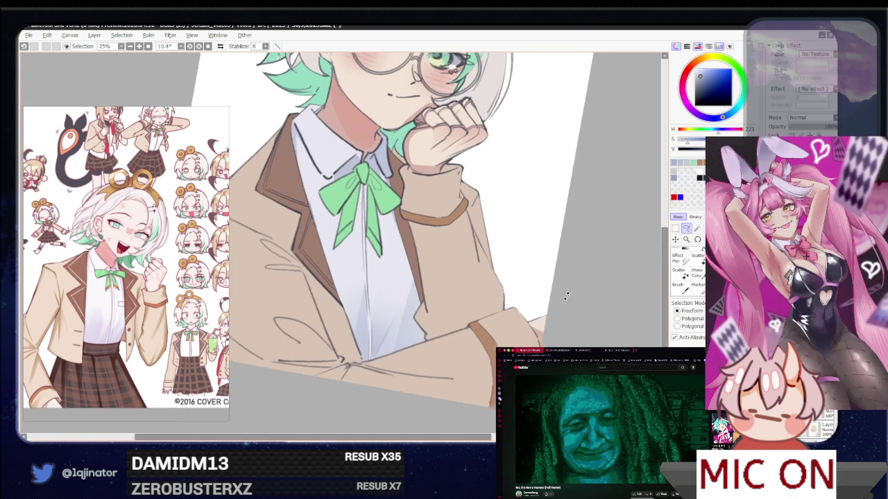
# - Rotate the view, reselect the Lasso and zoom out to 12.5% to see the whole portrait
pyautogui.moveTo(577, 281); pyautogui.dragTo(421, 329)
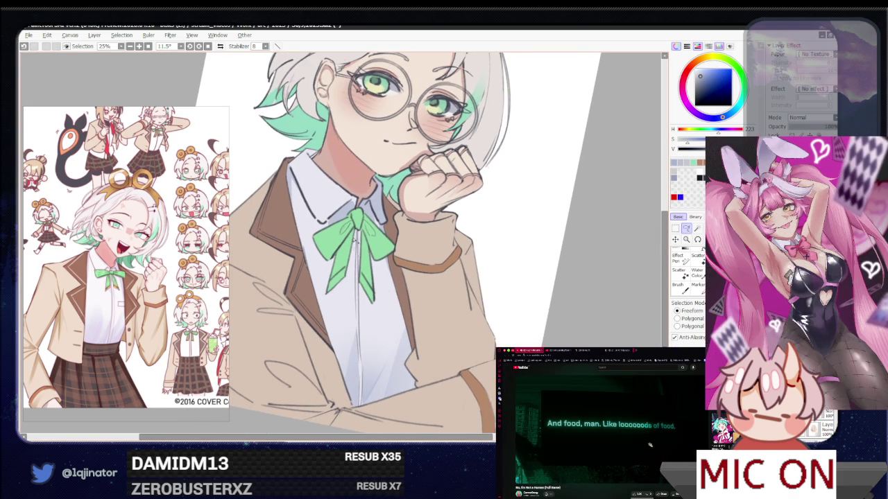
pyautogui.press('b')
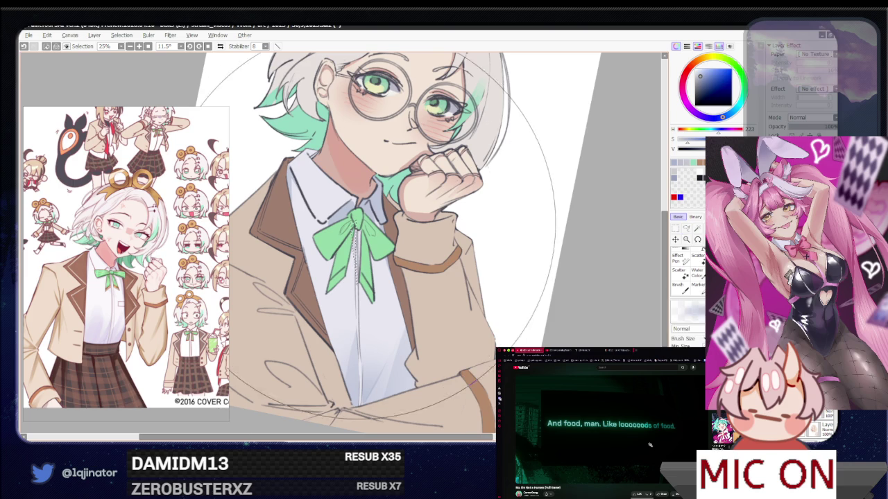
pyautogui.click(686, 229)
pyautogui.scroll(3, 320, 243)
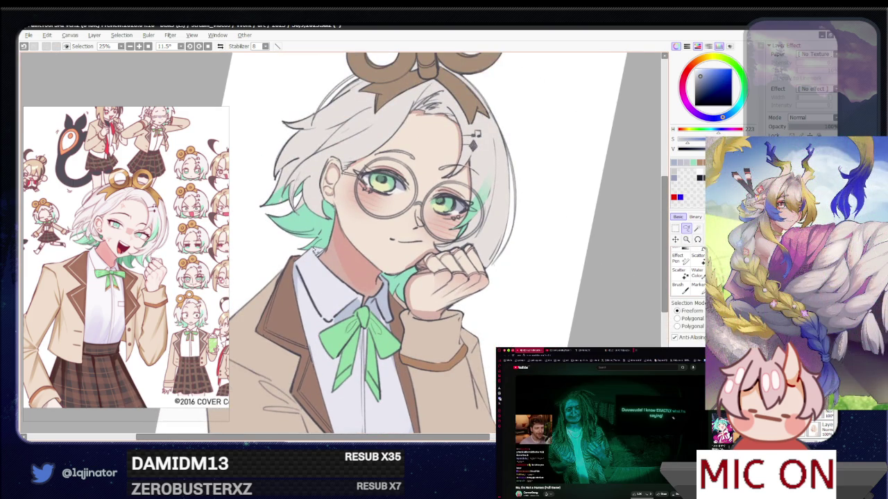
pyautogui.press('b')
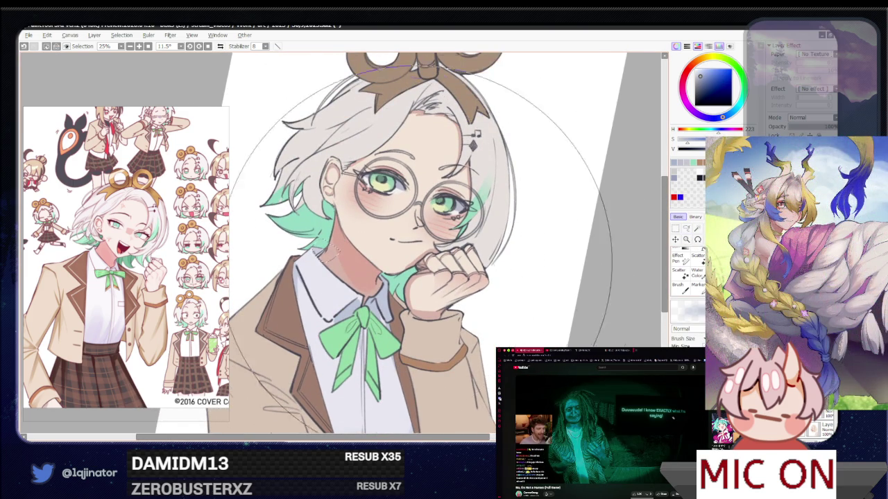
pyautogui.hotkey('ctrl', '-')
pyautogui.press('l')
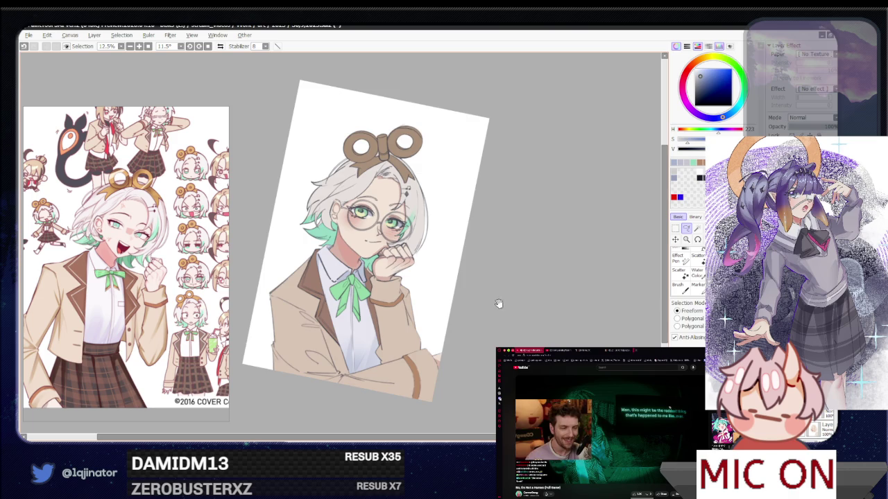
# - Rotate the canvas from 11.5° to 1.9°, zoom to 16.6% and recentre the portrait
pyautogui.scroll(-3, 500, 299)
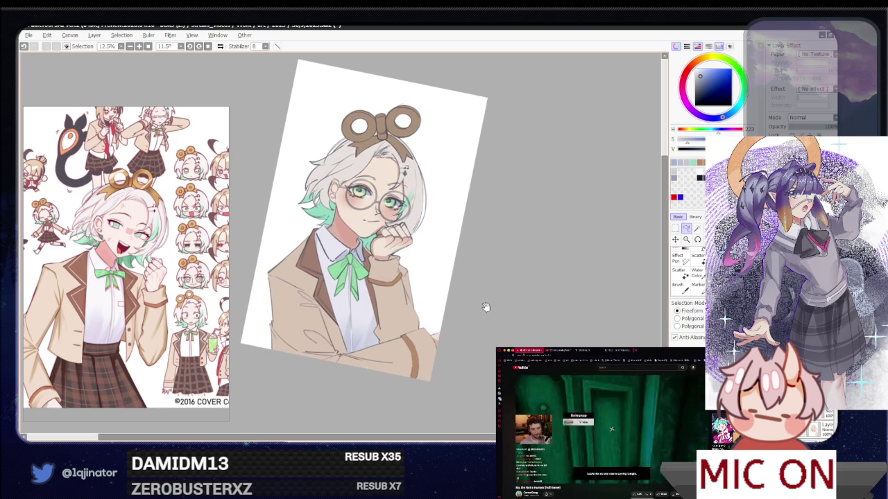
pyautogui.moveTo(484, 307)
pyautogui.mouseDown()
pyautogui.moveTo(497, 301)
pyautogui.moveTo(476, 317)
pyautogui.mouseUp()
pyautogui.scroll(1, 476, 317)
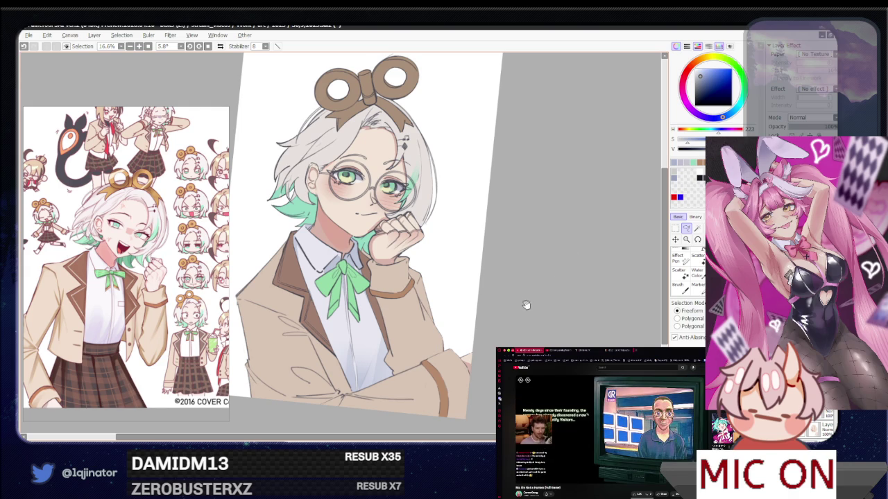
pyautogui.moveTo(527, 306); pyautogui.dragTo(497, 341)
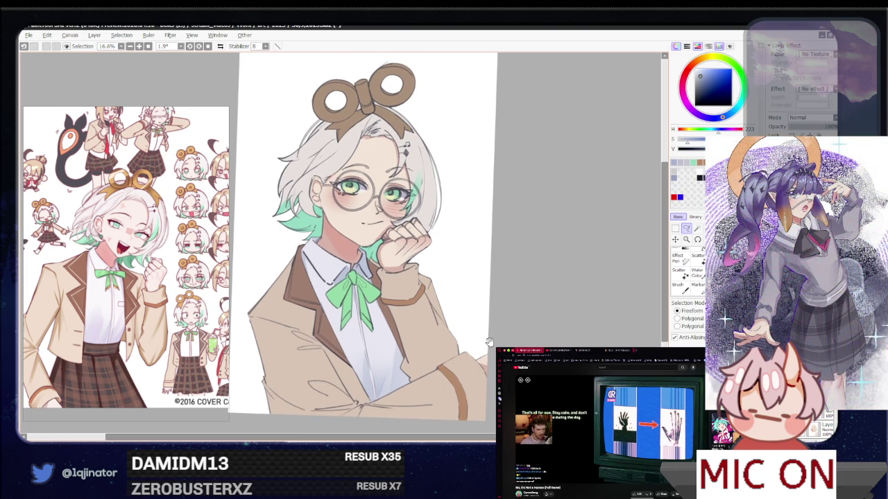
pyautogui.moveTo(490, 340); pyautogui.dragTo(481, 333)
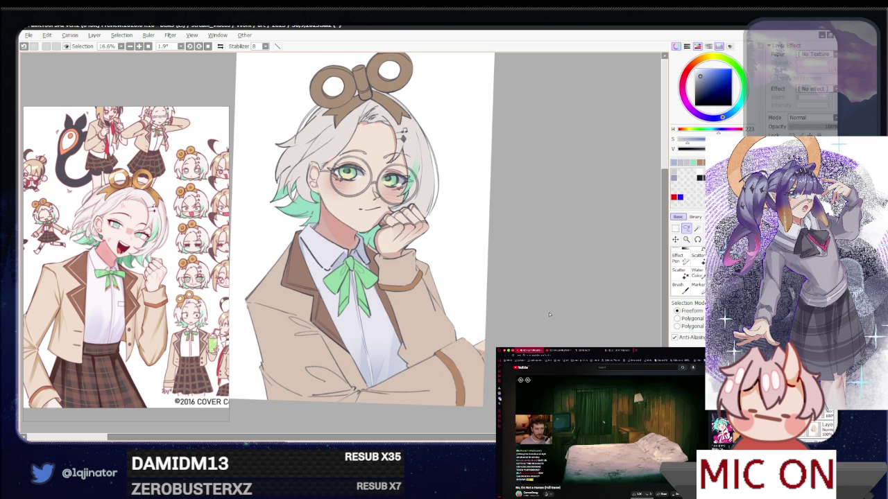
pyautogui.moveTo(524, 324); pyautogui.dragTo(531, 331)
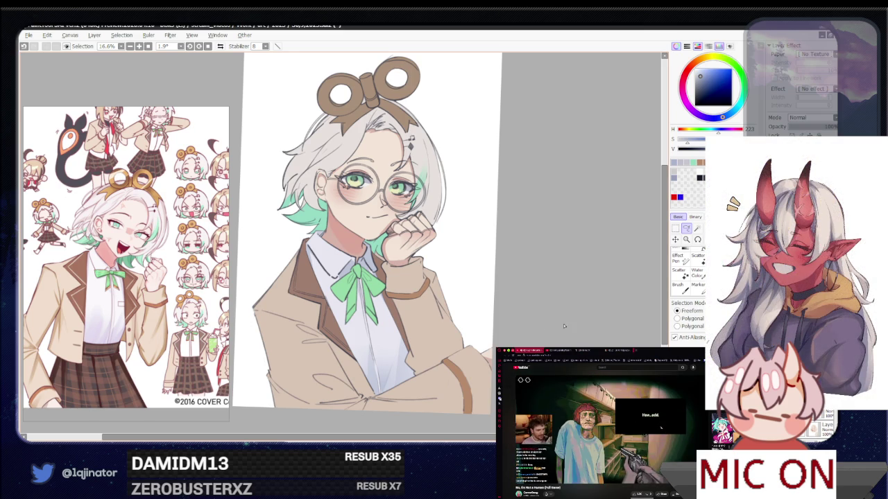
pyautogui.moveTo(541, 311); pyautogui.dragTo(523, 325)
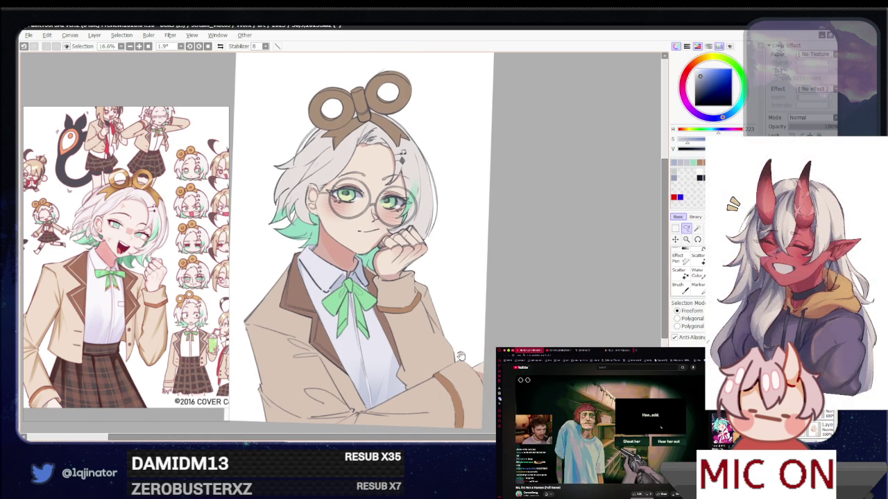
pyautogui.moveTo(484, 349); pyautogui.dragTo(452, 336)
pyautogui.scroll(1, 393, 258)
pyautogui.scroll(1, 393, 258)
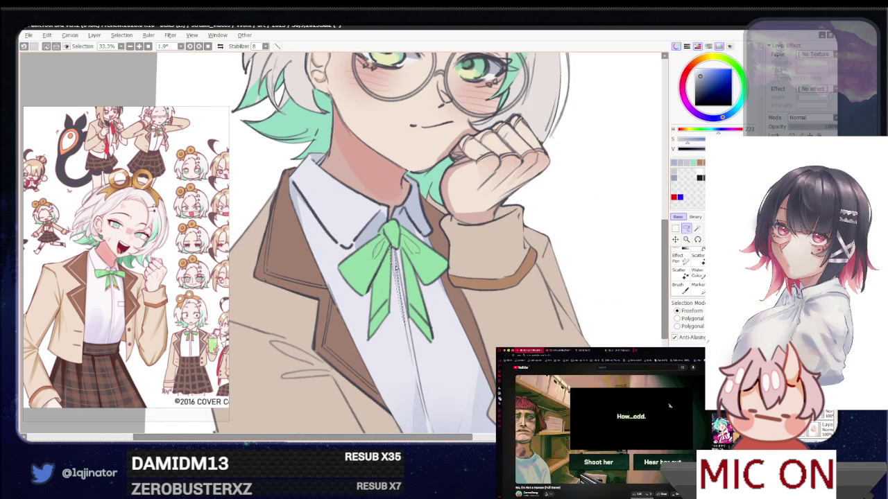
pyautogui.scroll(-2, 391, 250)
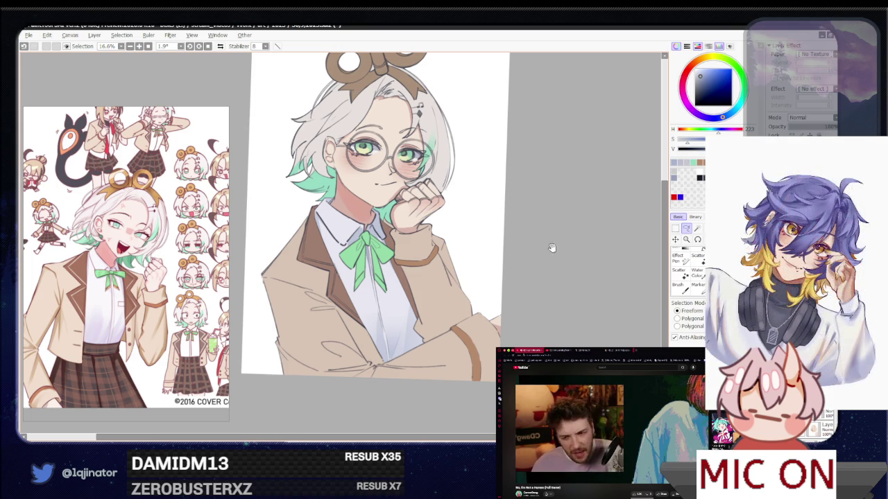
pyautogui.scroll(1, 531, 313)
pyautogui.scroll(1, 472, 297)
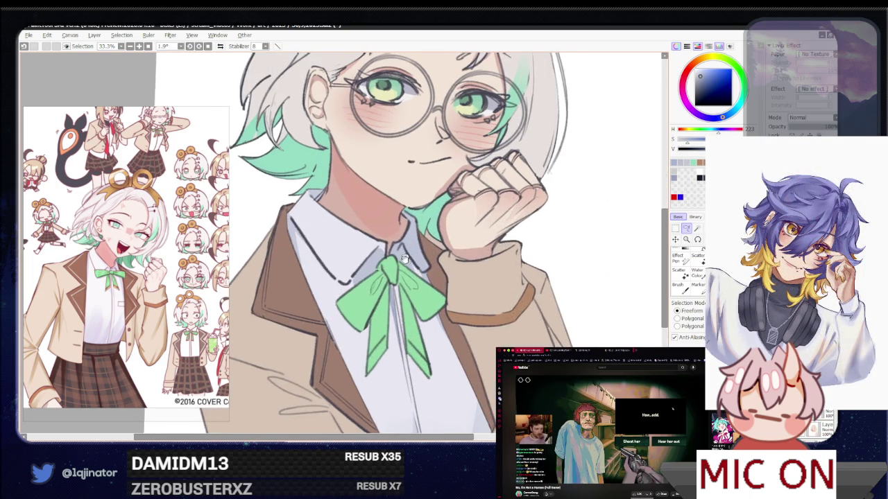
pyautogui.moveTo(450, 229); pyautogui.dragTo(392, 289)
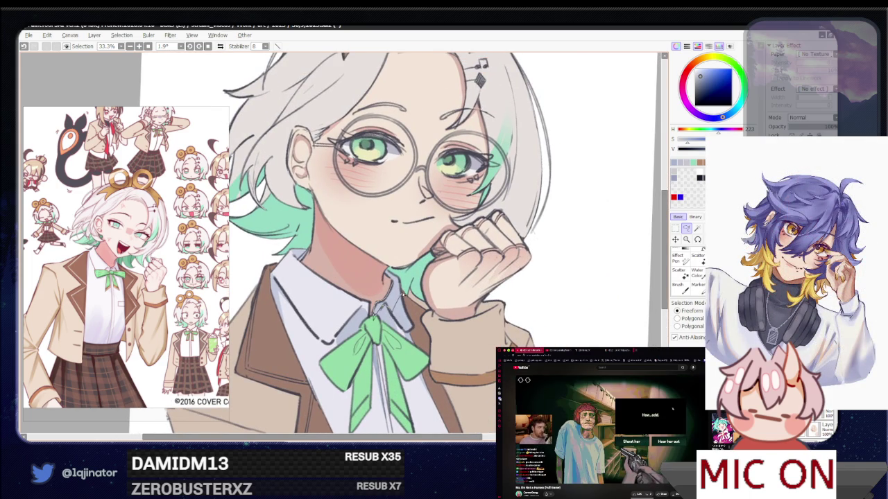
pyautogui.moveTo(401, 285); pyautogui.dragTo(402, 290)
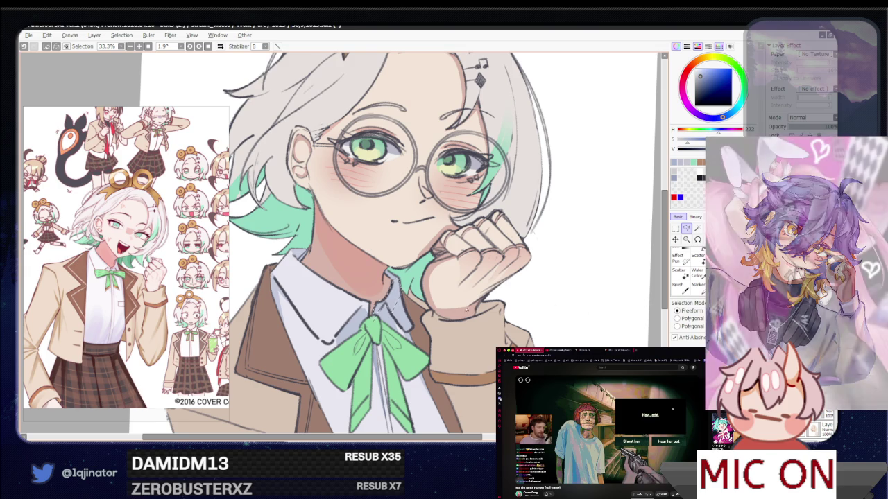
pyautogui.scroll(-1, 407, 309)
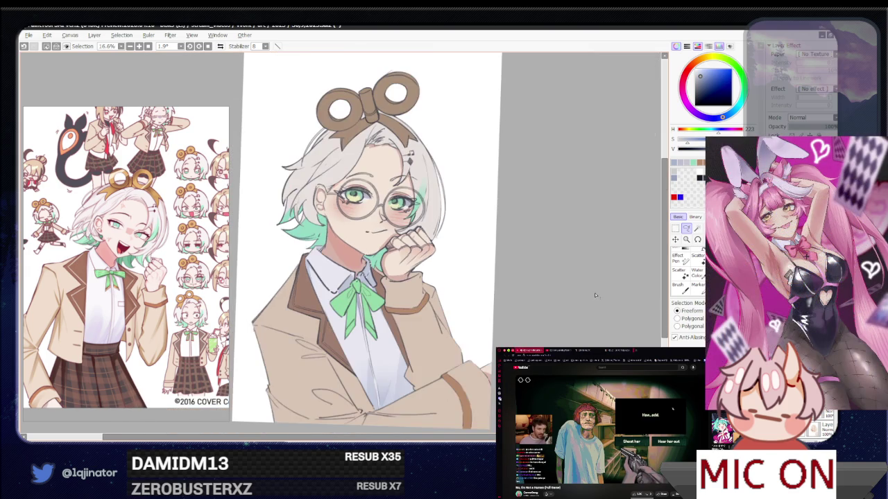
pyautogui.hotkey('ctrl', 'd')
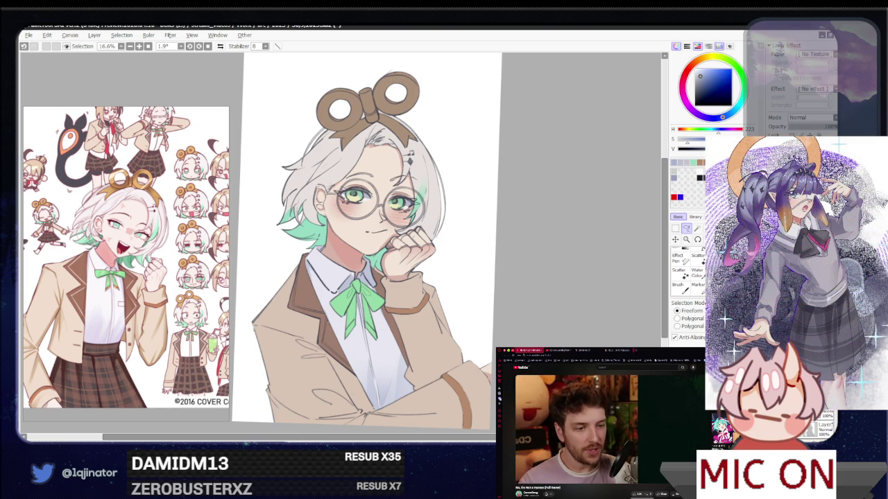
pyautogui.moveTo(538, 337); pyautogui.dragTo(530, 328)
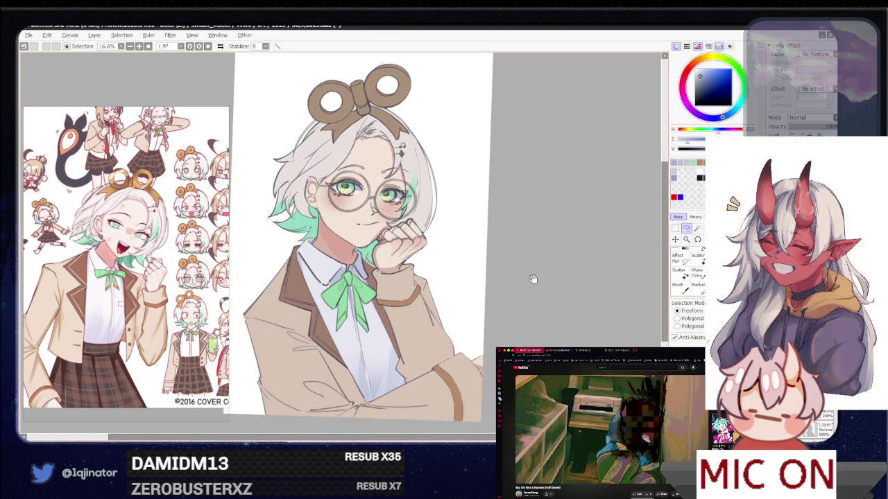
pyautogui.moveTo(519, 295)
pyautogui.mouseDown()
pyautogui.moveTo(514, 323)
pyautogui.moveTo(479, 355)
pyautogui.mouseUp()
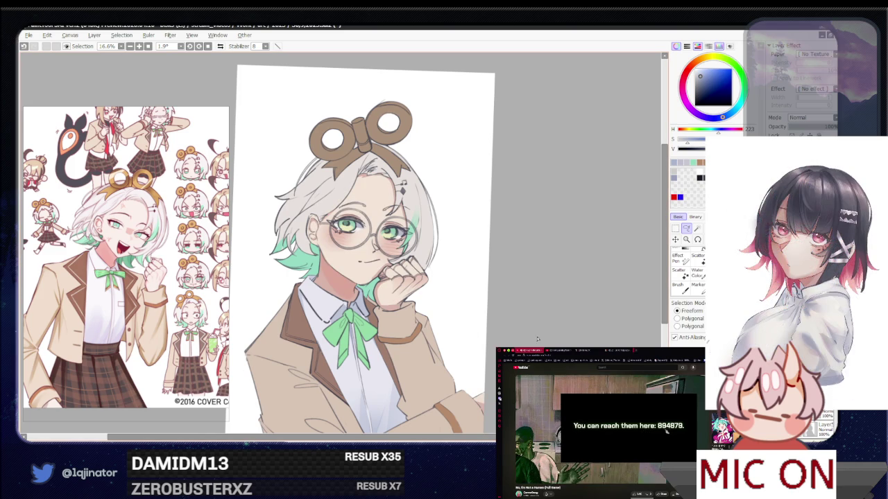
pyautogui.scroll(1, 538, 340)
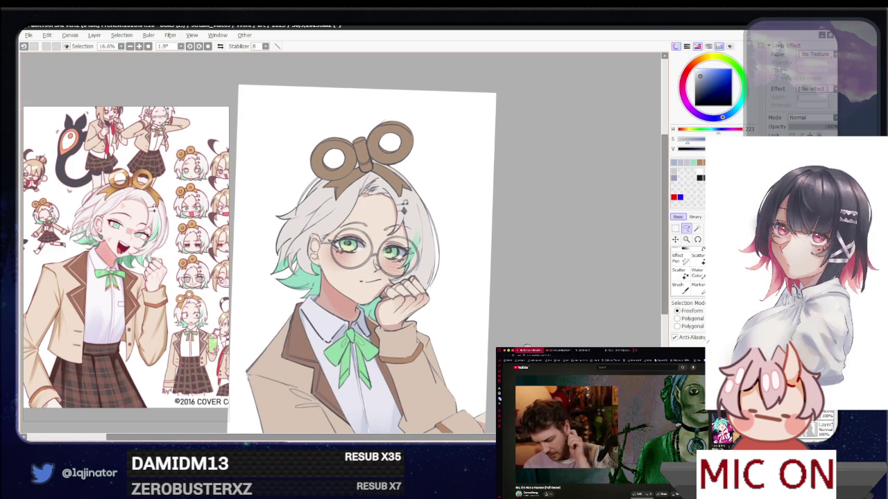
pyautogui.moveTo(549, 277); pyautogui.dragTo(539, 380)
# - Brush a near-white skin tone over the hair above the left eye, then return to the Lasso
pyautogui.press('b')
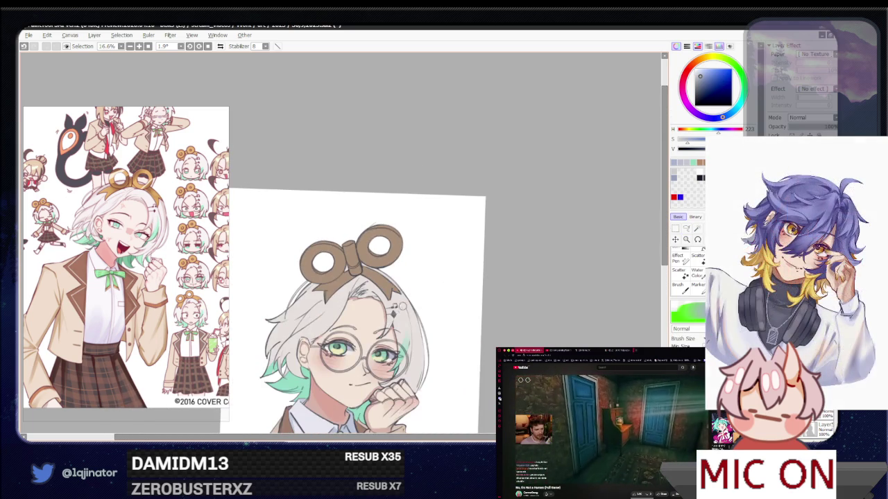
pyautogui.keyDown('alt'); pyautogui.click(329, 315); pyautogui.keyUp('alt')
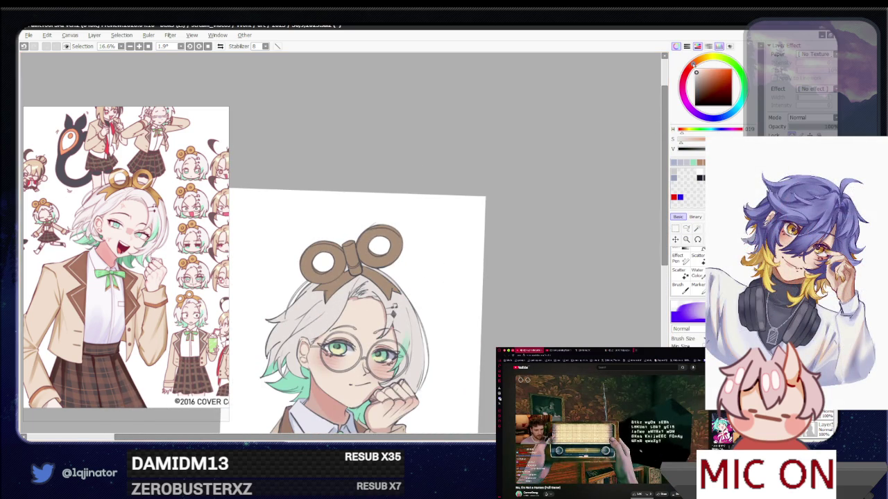
pyautogui.click(698, 72)
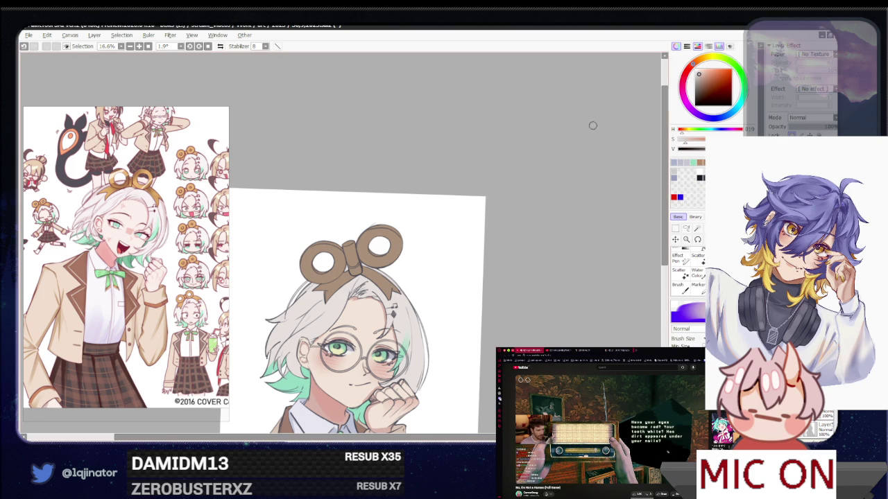
pyautogui.moveTo(347, 297); pyautogui.dragTo(322, 312)
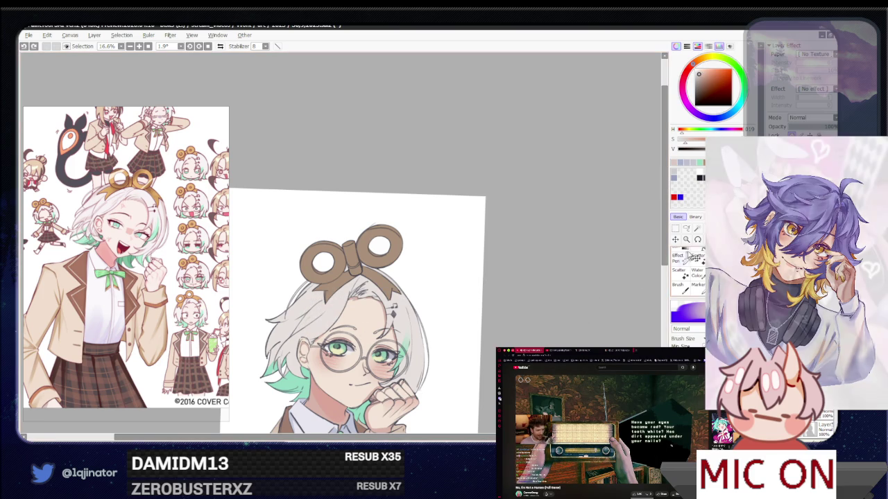
pyautogui.press('l')
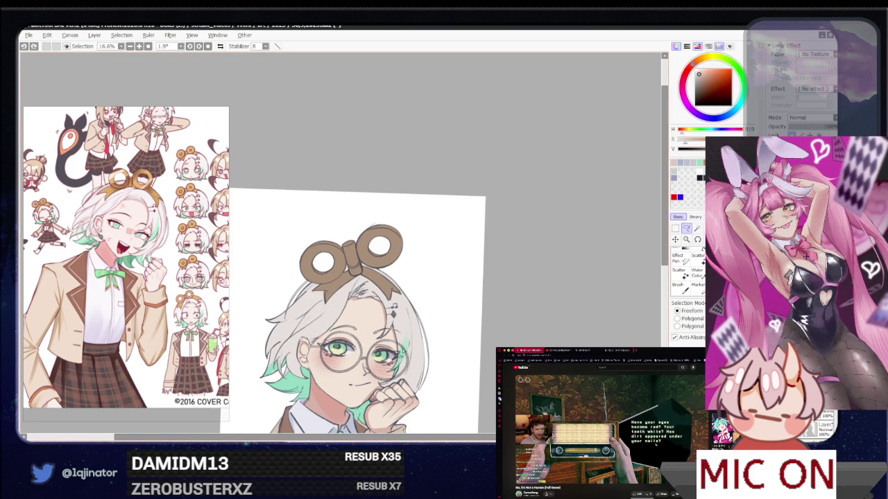
pyautogui.scroll(2, 412, 319)
pyautogui.scroll(3, 413, 319)
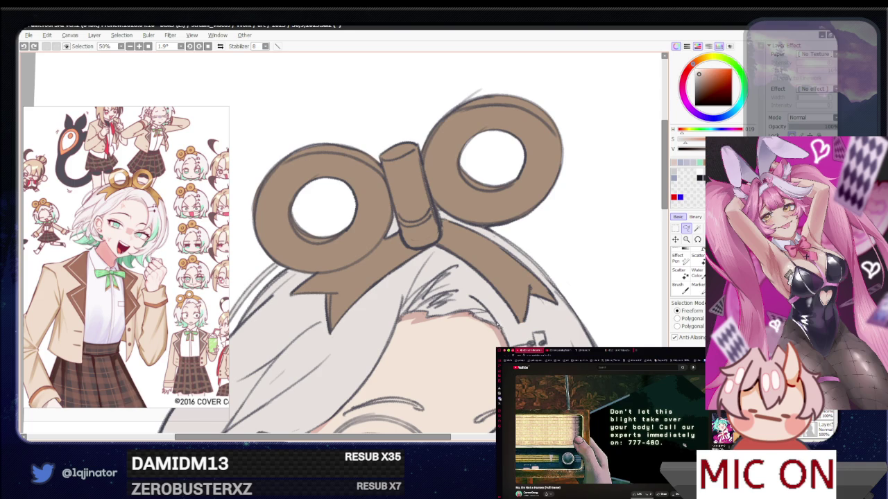
# - Lasso the forehead area beneath the wind-up key ribbon
pyautogui.moveTo(421, 304); pyautogui.dragTo(410, 314)
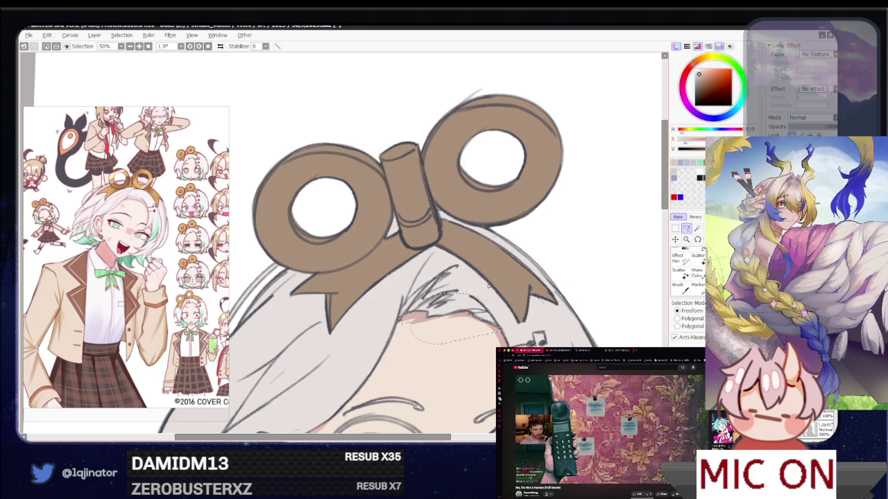
pyautogui.press('e')
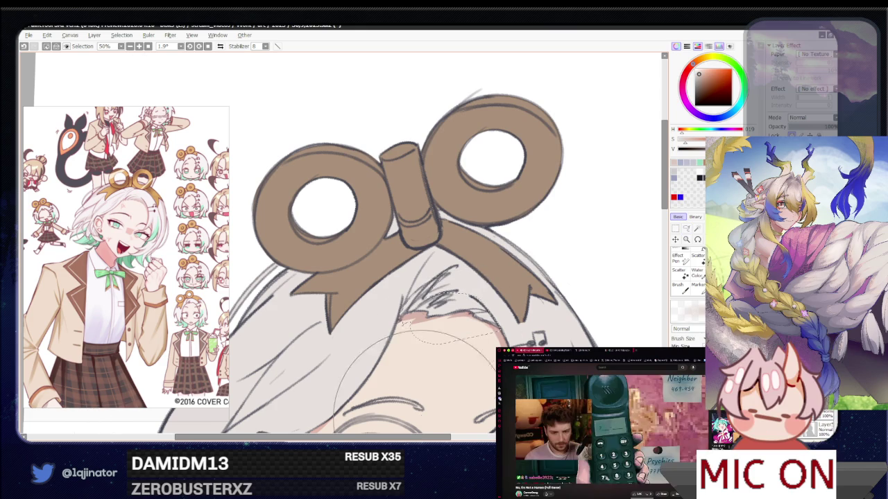
pyautogui.scroll(-3, 395, 278)
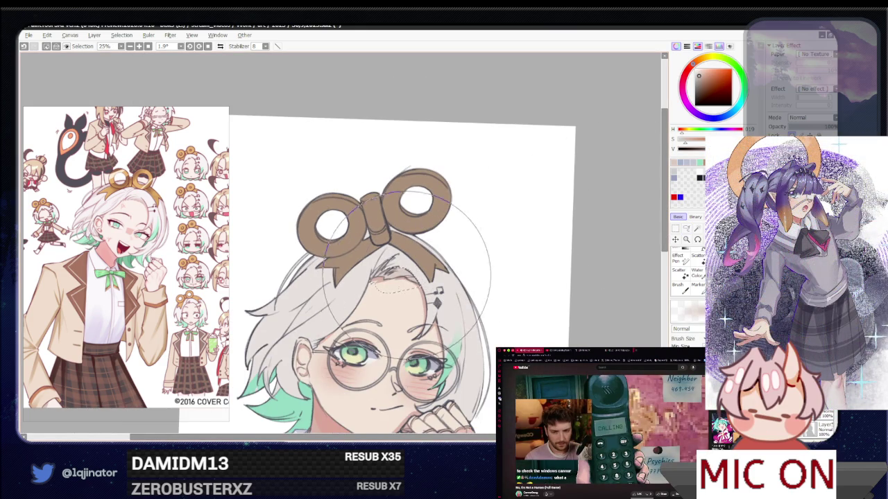
pyautogui.moveTo(416, 271); pyautogui.dragTo(386, 273)
pyautogui.click(686, 230)
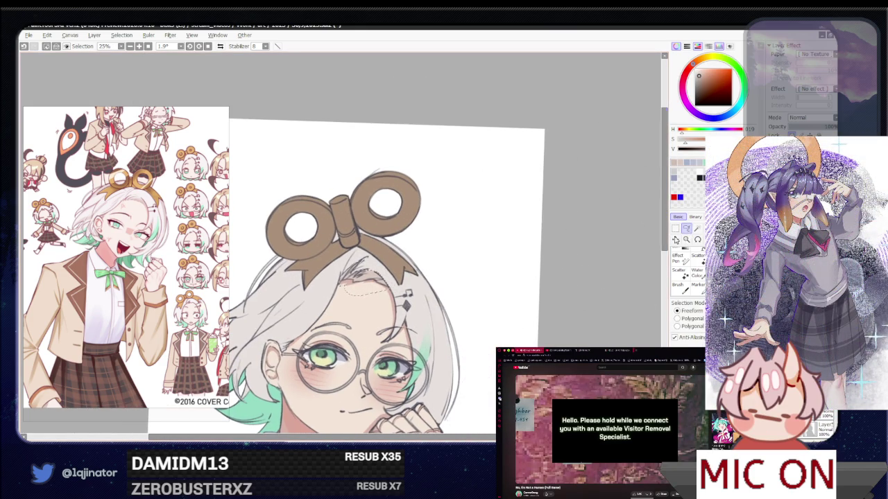
pyautogui.scroll(1, 382, 295)
pyautogui.scroll(1, 382, 295)
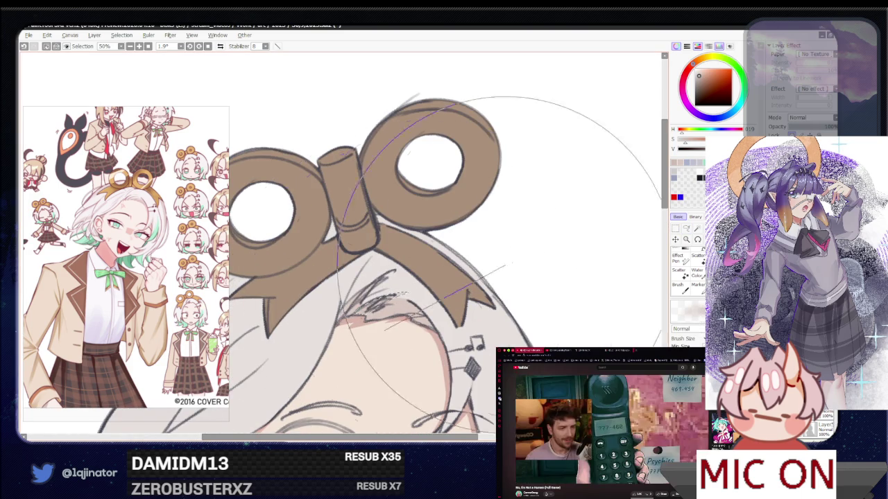
pyautogui.scroll(-2, 584, 272)
pyautogui.scroll(1, 361, 308)
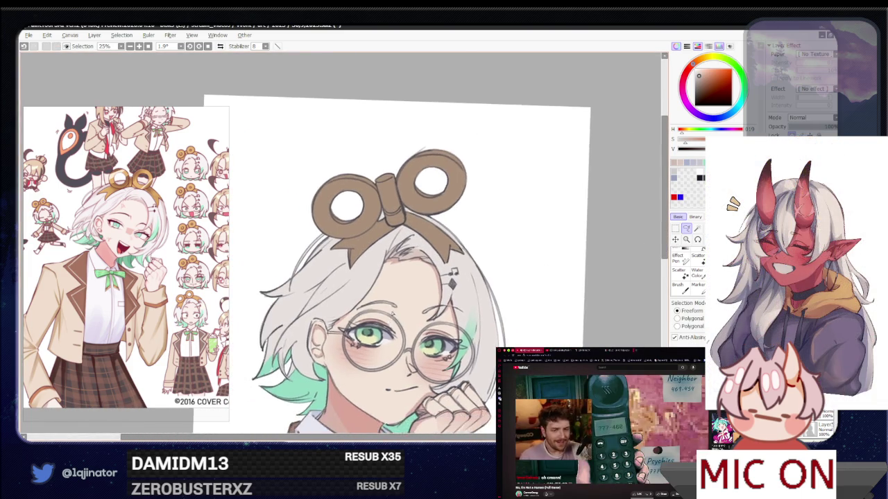
# - Zoom and pan to check the forehead selection against the face, then switch to the brush
pyautogui.moveTo(367, 316); pyautogui.dragTo(385, 307)
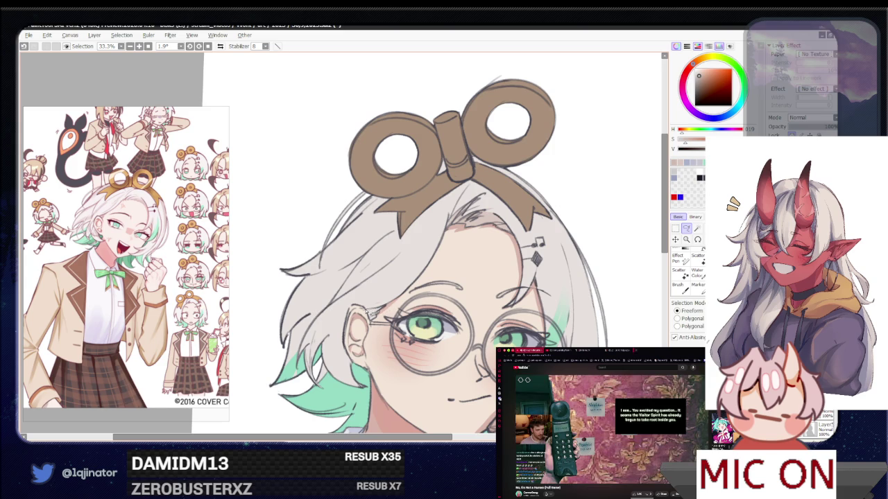
pyautogui.scroll(-1, 387, 321)
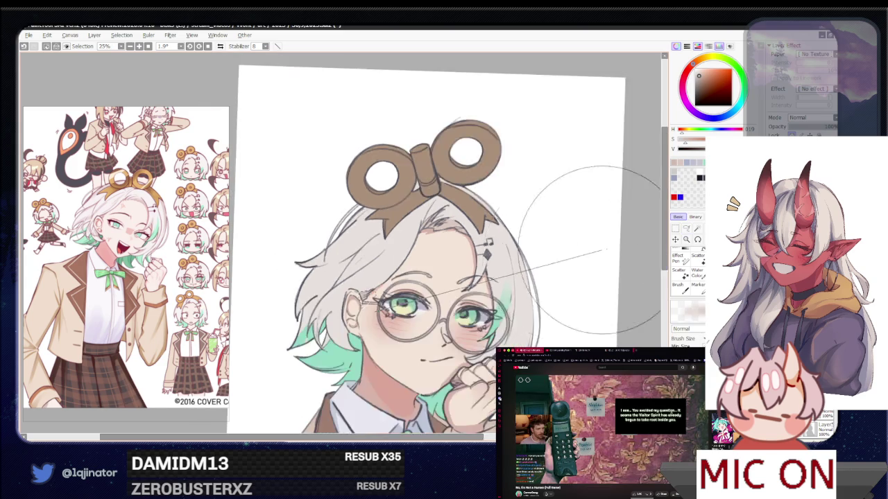
pyautogui.scroll(-1, 387, 320)
pyautogui.scroll(2, 452, 275)
pyautogui.moveTo(357, 314); pyautogui.dragTo(354, 328)
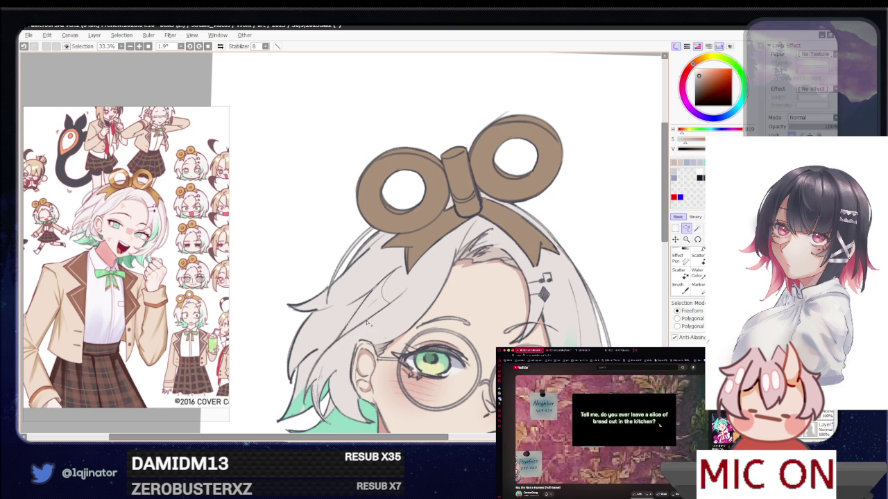
pyautogui.press('b')
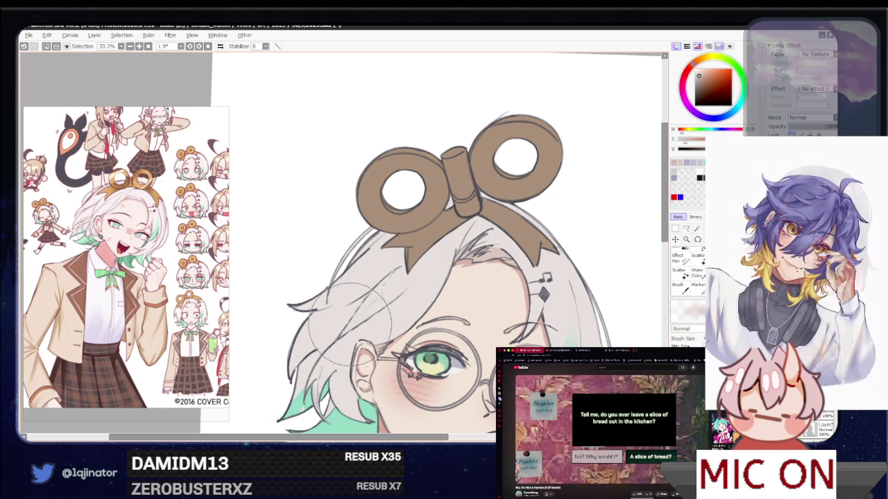
pyautogui.scroll(-3, 345, 310)
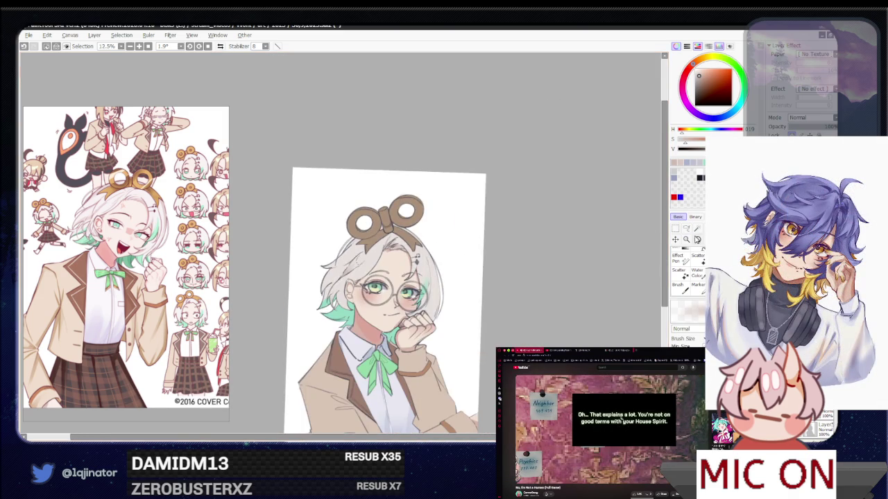
# - Zoom to 33.3% and trace a lasso selection around the ear beside the glasses
pyautogui.press('l')
pyautogui.scroll(2, 566, 255)
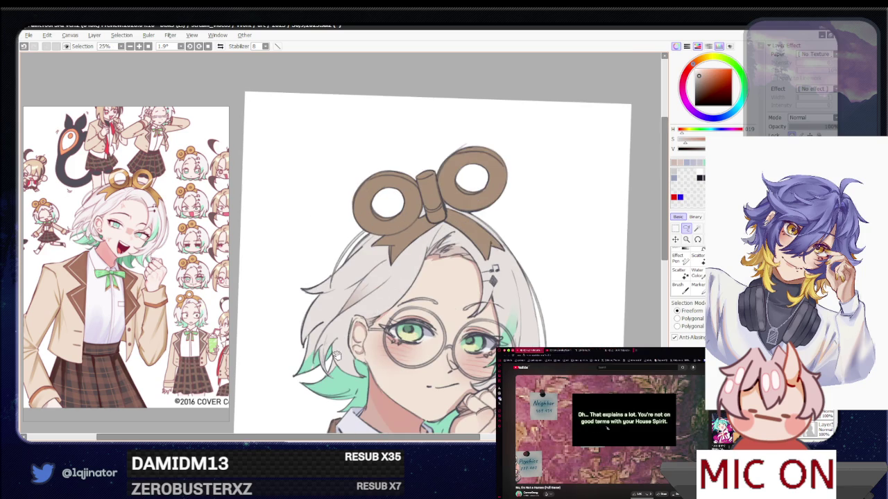
pyautogui.scroll(1, 335, 362)
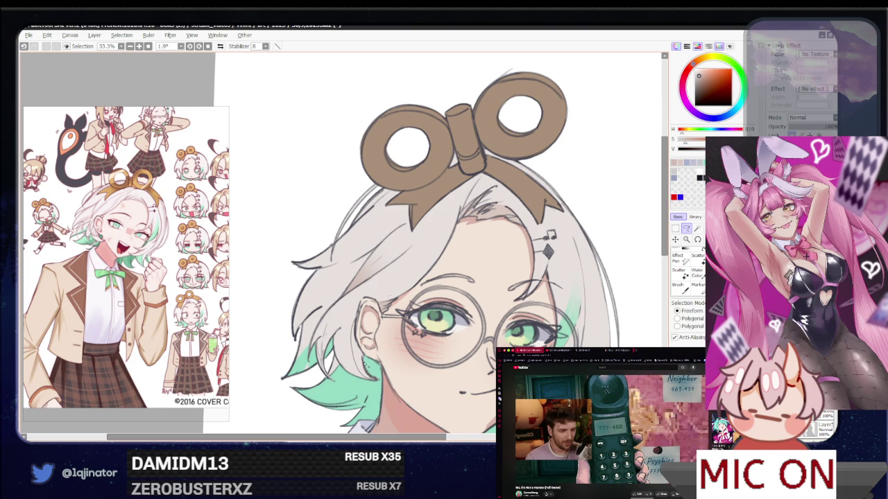
pyautogui.moveTo(363, 361); pyautogui.dragTo(370, 335)
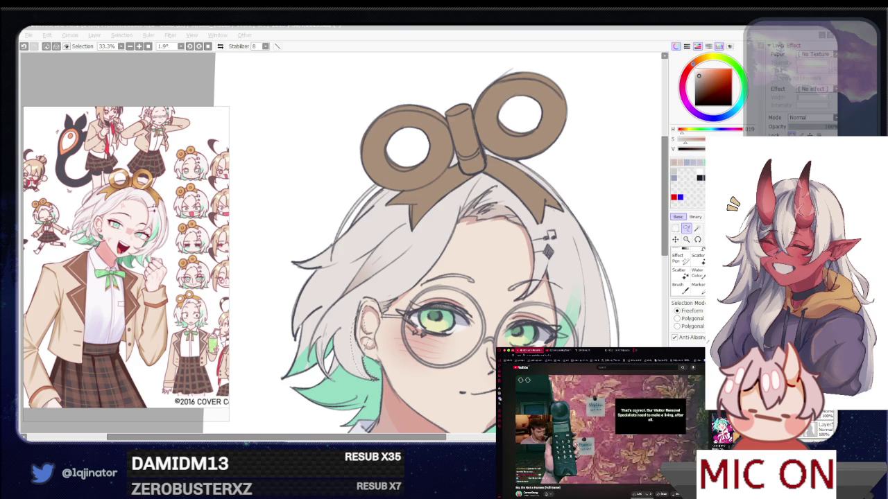
pyautogui.click(362, 292)
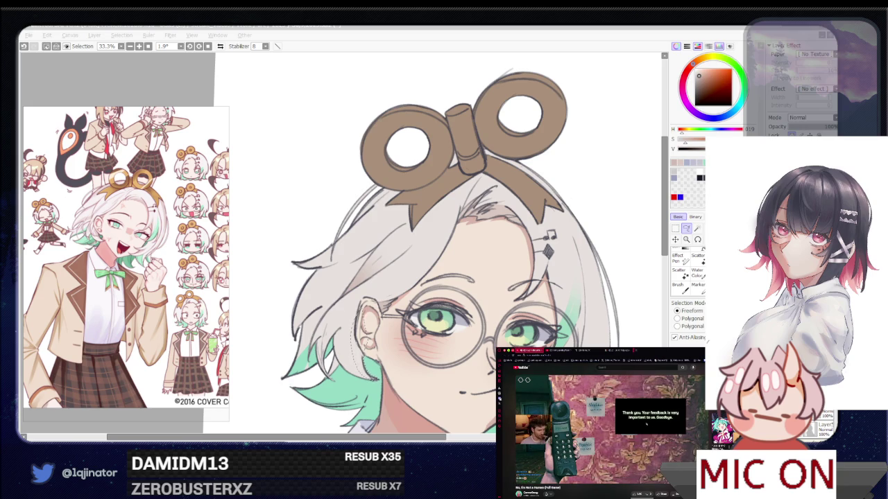
pyautogui.click(462, 291)
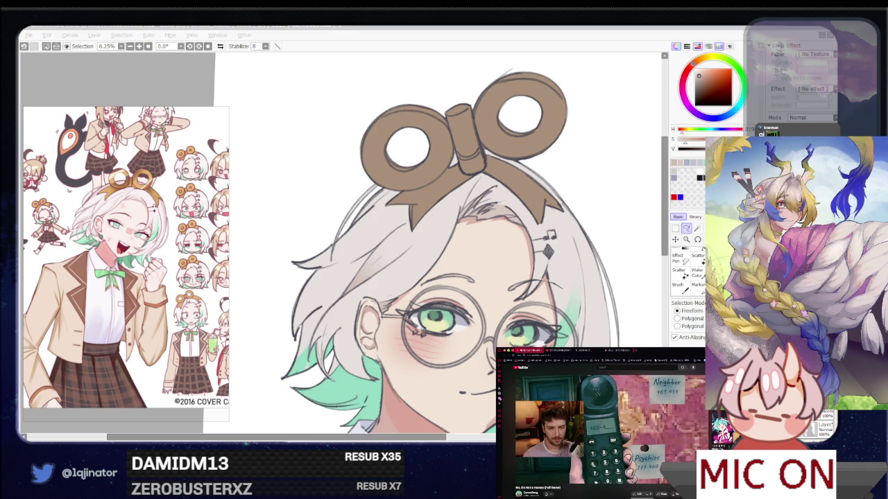
pyautogui.click(459, 438)
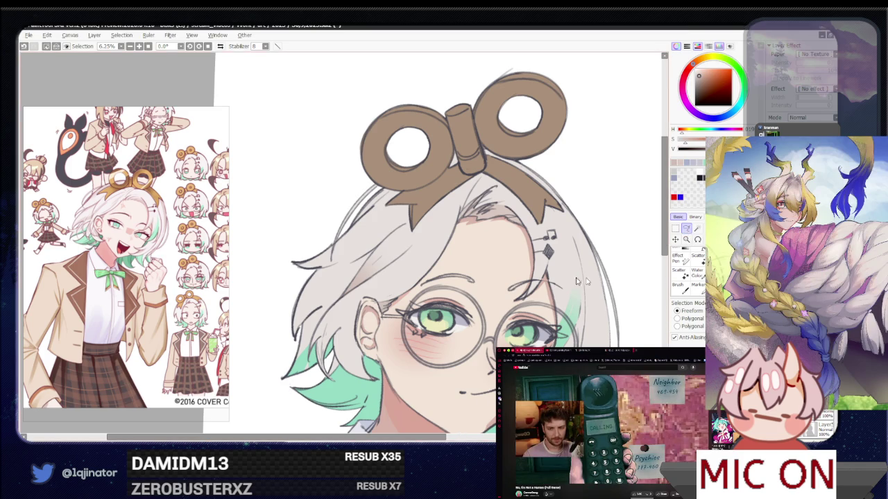
pyautogui.moveTo(392, 307); pyautogui.dragTo(358, 314)
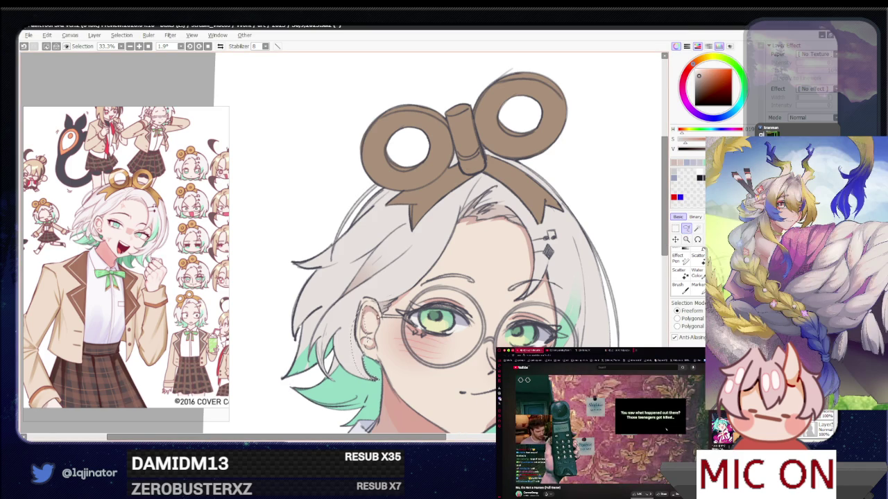
# - Zoom in, lasso a white hair lock beside the face, then zoom out to the whole canvas
pyautogui.scroll(1, 331, 305)
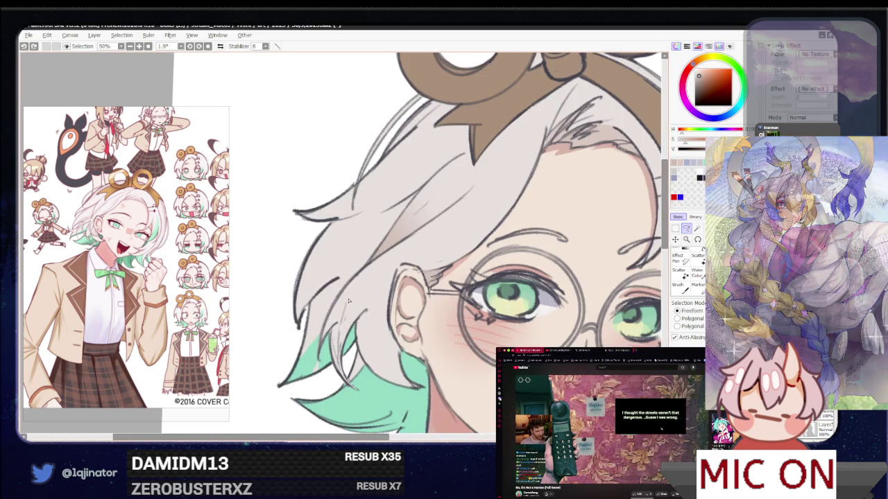
pyautogui.scroll(1, 333, 302)
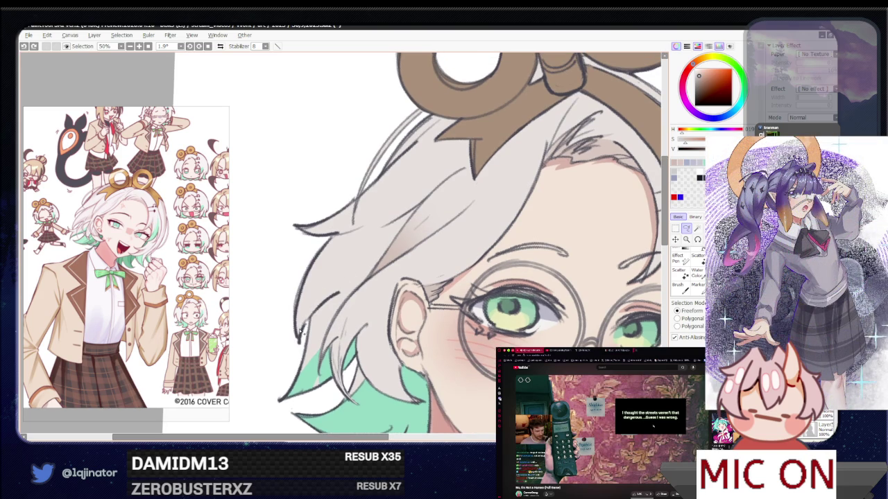
pyautogui.moveTo(369, 264); pyautogui.dragTo(370, 279)
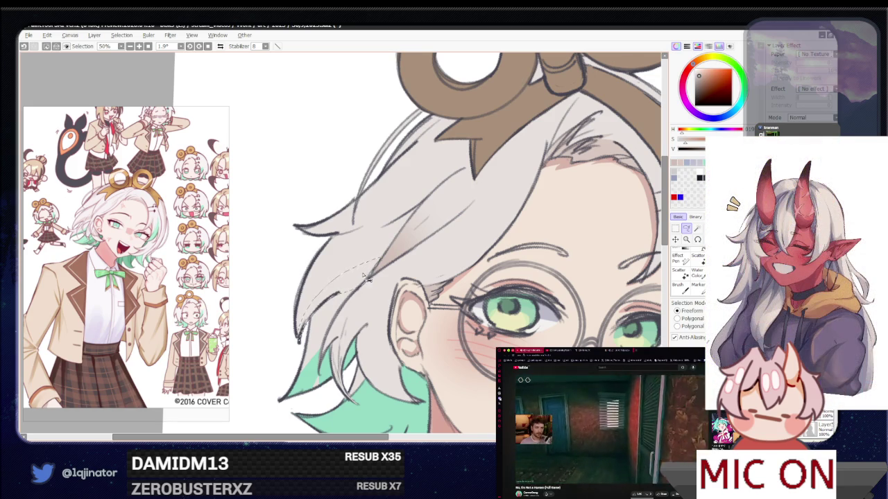
pyautogui.press('b')
pyautogui.press('-')
pyautogui.press('-')
# - Zoom in on the face and mirror the canvas view horizontally to check balance
pyautogui.press('l')
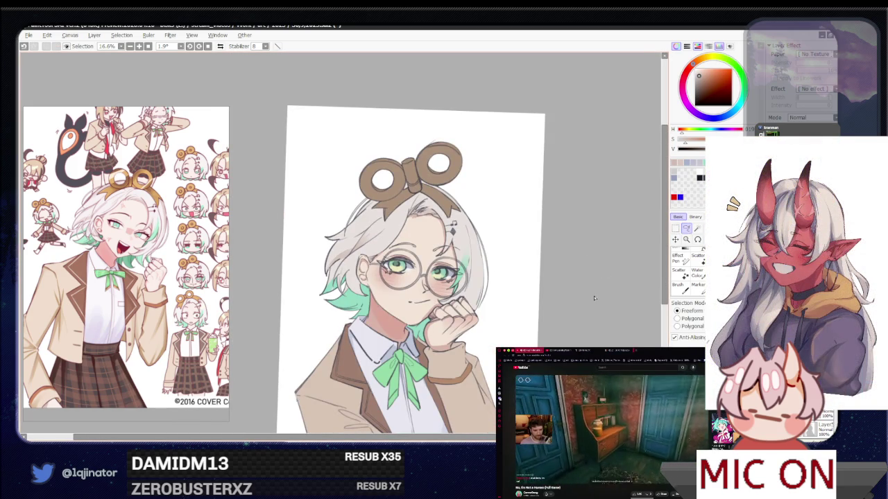
pyautogui.press('+')
pyautogui.press('+')
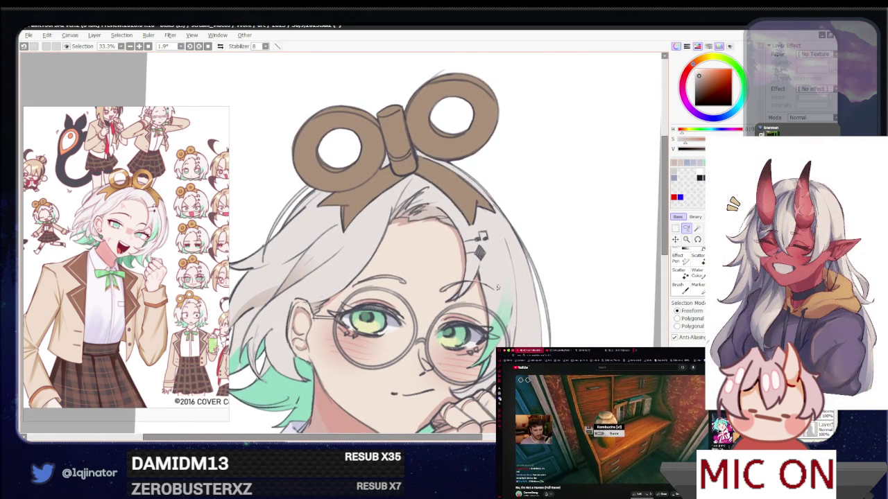
pyautogui.press('h')
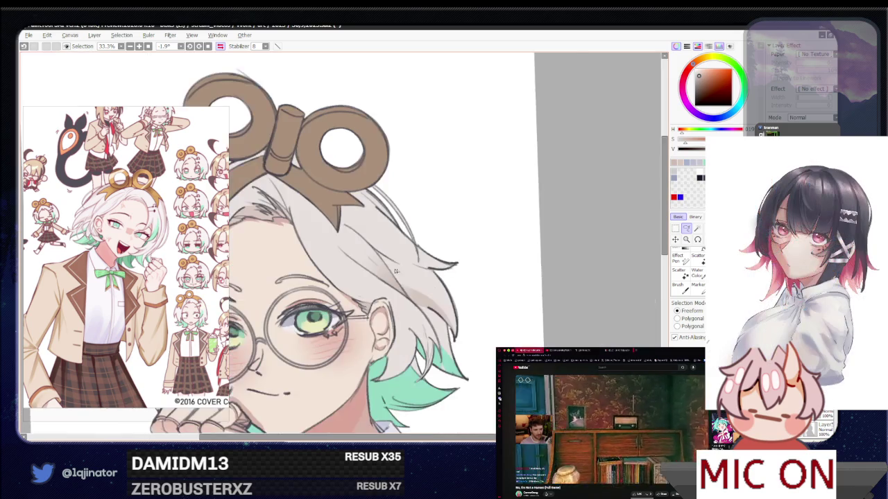
pyautogui.moveTo(349, 290); pyautogui.dragTo(519, 269)
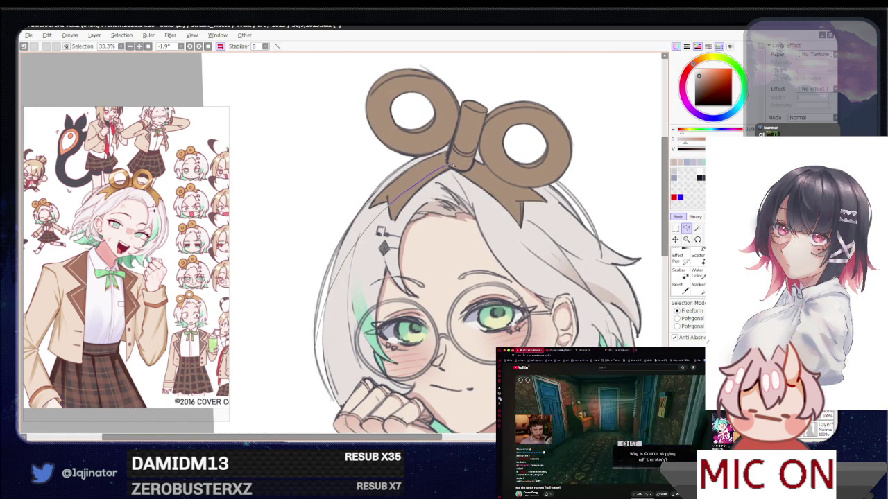
# - Return to the brush and zoom back out to see the whole mirrored page
pyautogui.press('b')
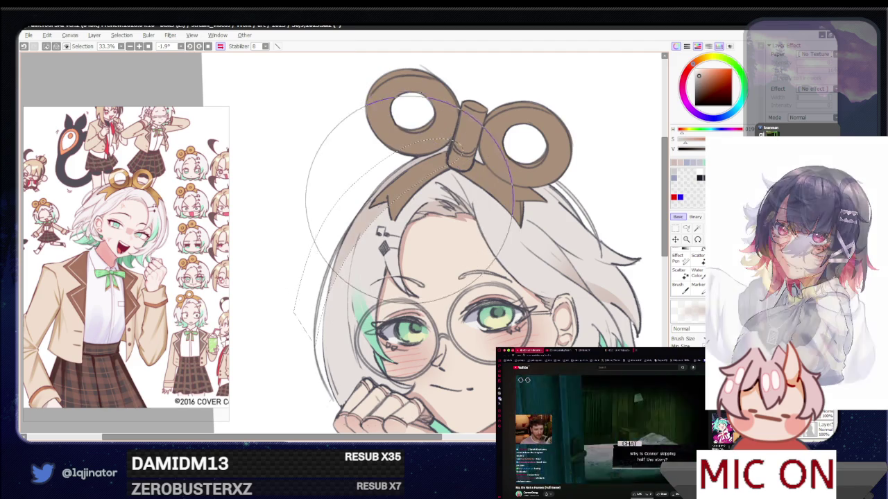
pyautogui.scroll(-3, 648, 255)
pyautogui.press('l')
pyautogui.scroll(3, 649, 255)
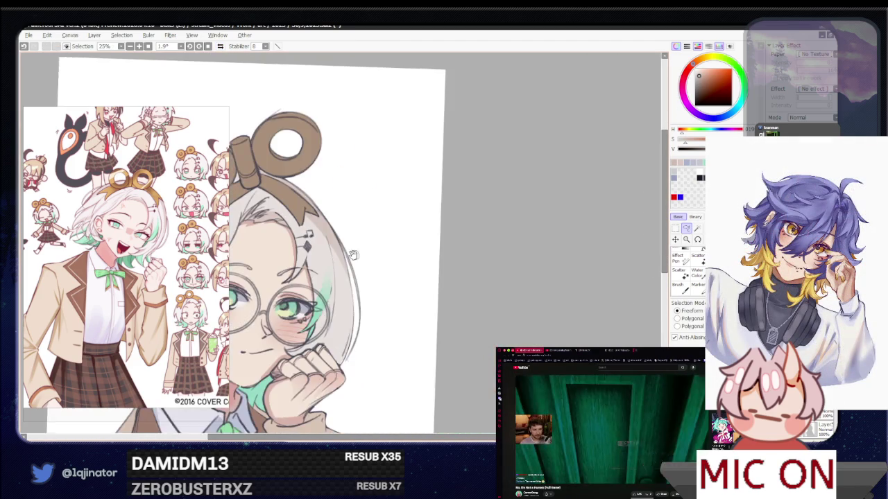
# - Restore the unflipped view and zoom to 33.3% centred on the girl's ear
pyautogui.moveTo(353, 255); pyautogui.dragTo(414, 259)
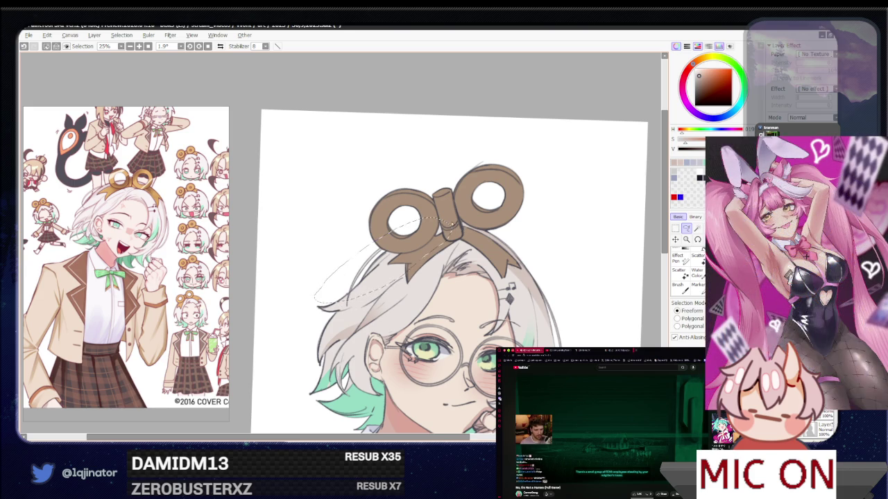
pyautogui.press('b')
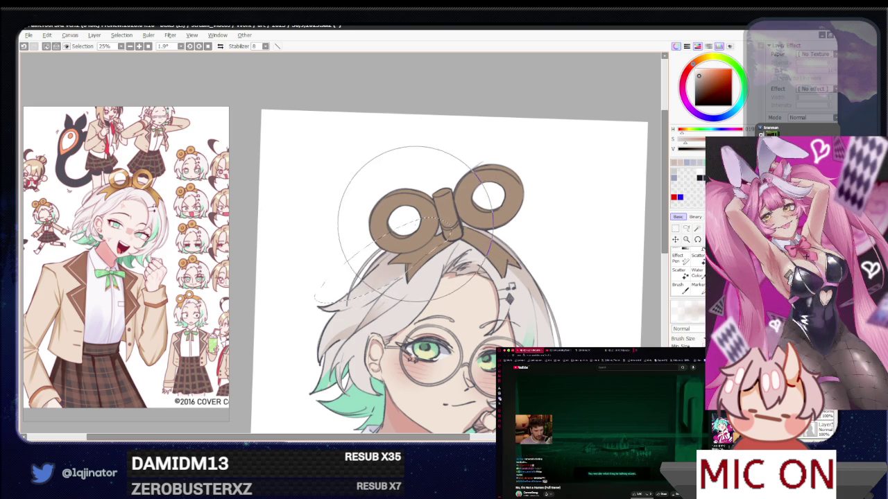
pyautogui.hotkey('ctrl', '-')
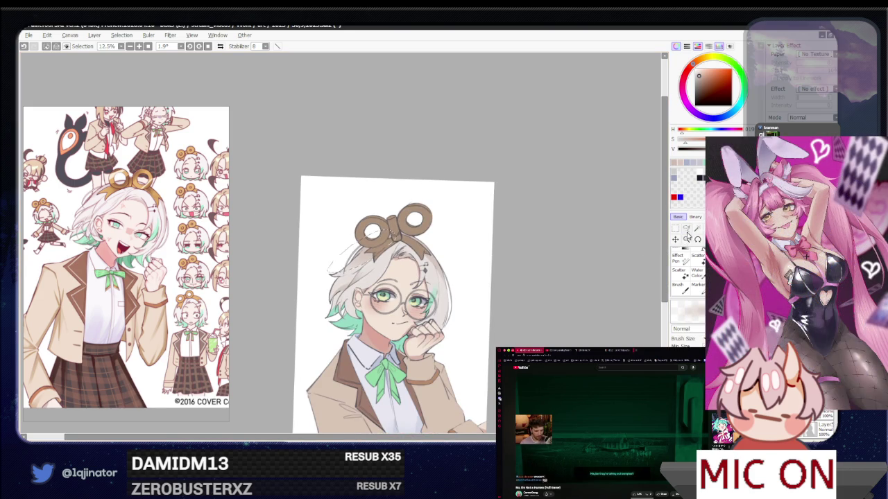
pyautogui.scroll(1, 370, 297)
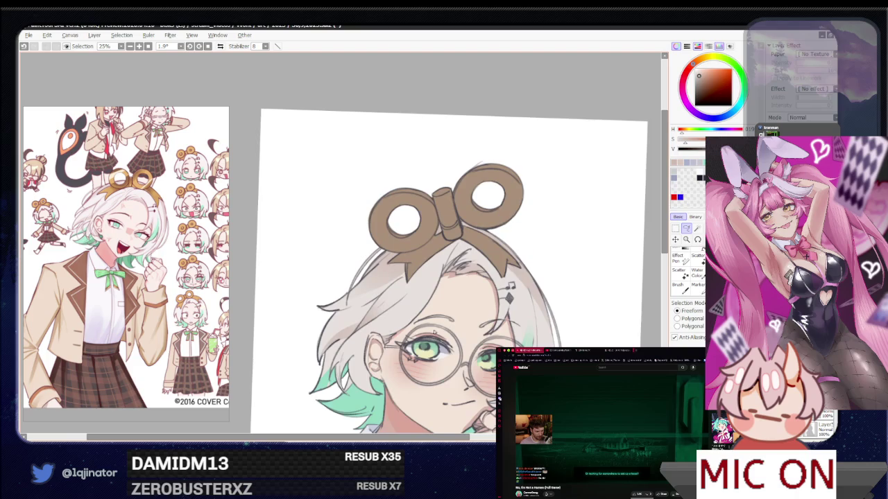
pyautogui.scroll(1, 370, 297)
pyautogui.scroll(1, 370, 297)
pyautogui.scroll(1, 370, 297)
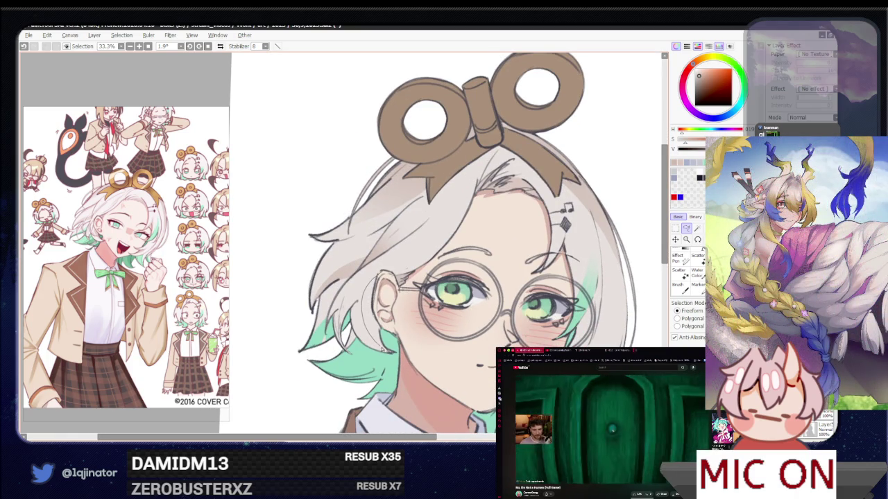
# - Lasso-select the area around the ear, then zoom out to 12.5% to view the whole illustration
pyautogui.moveTo(380, 349); pyautogui.dragTo(393, 279)
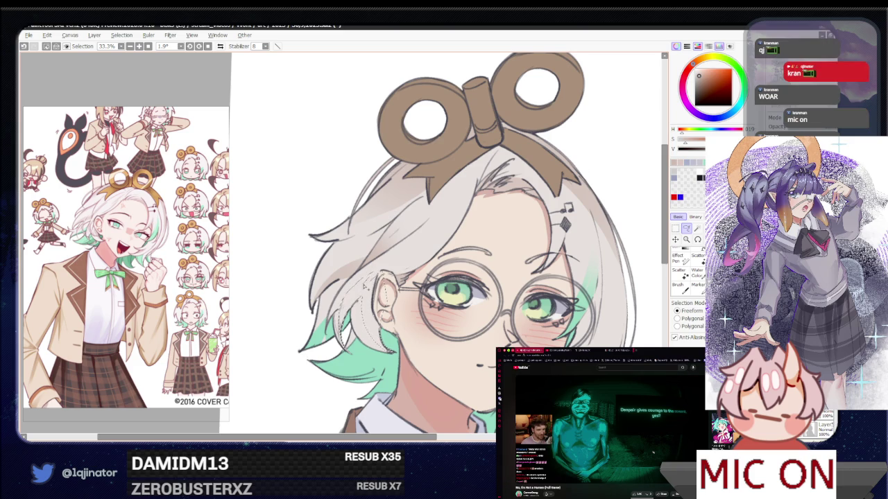
pyautogui.press('b')
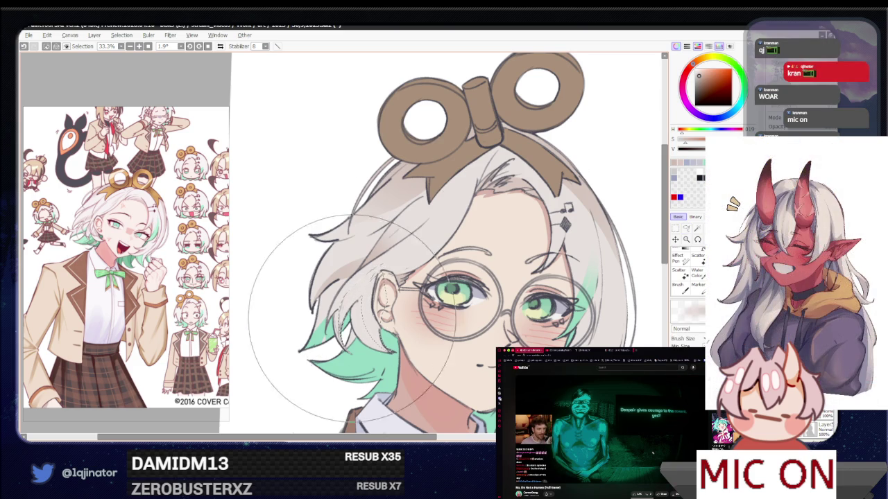
pyautogui.press('-')
pyautogui.press('-')
pyautogui.press('-')
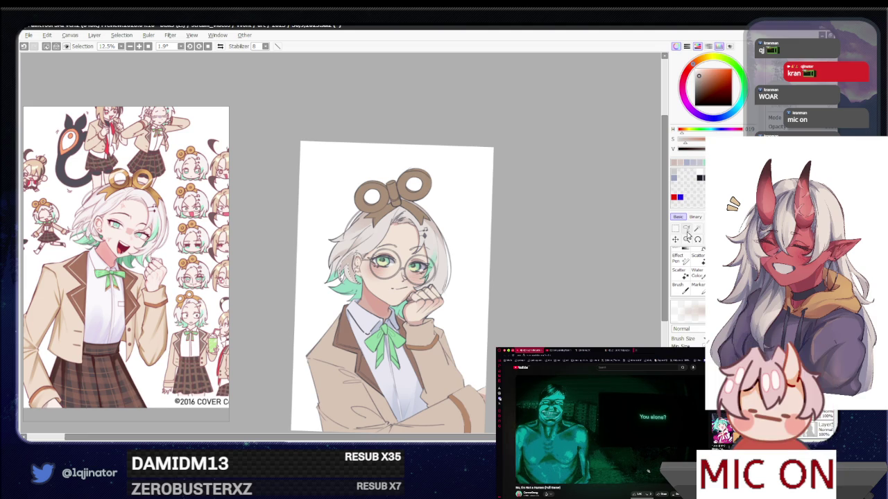
# - With the Lasso active, zoom to 25% on the head, glasses and wind-up key ribbon
pyautogui.click(686, 228)
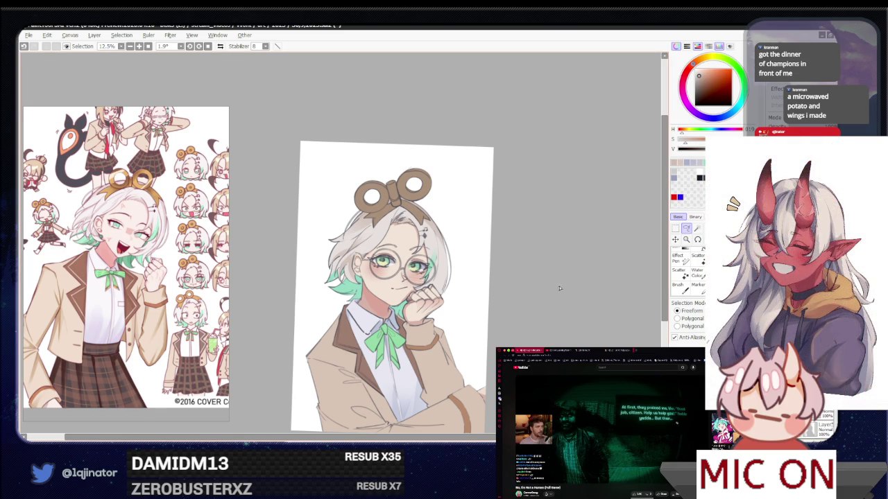
pyautogui.moveTo(536, 298)
pyautogui.mouseDown()
pyautogui.moveTo(507, 323)
pyautogui.moveTo(481, 307)
pyautogui.mouseUp()
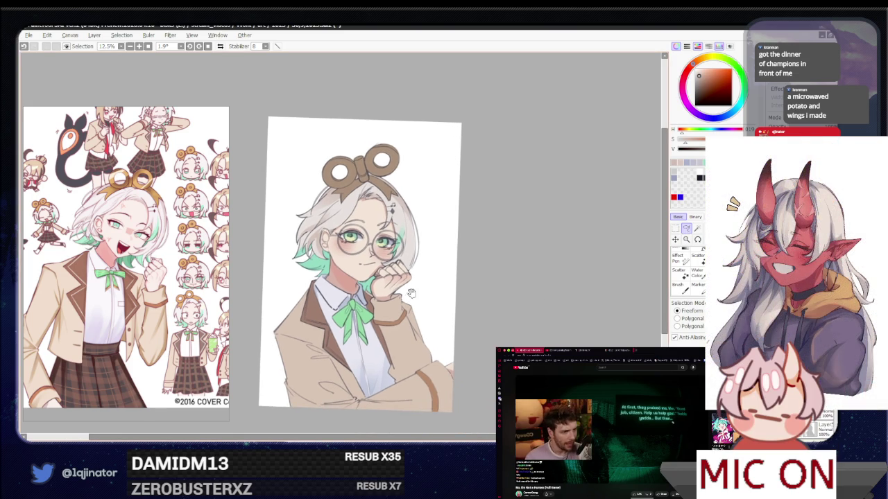
pyautogui.moveTo(422, 293); pyautogui.dragTo(378, 341)
pyautogui.scroll(1, 378, 341)
pyautogui.scroll(1, 378, 326)
pyautogui.scroll(1, 378, 297)
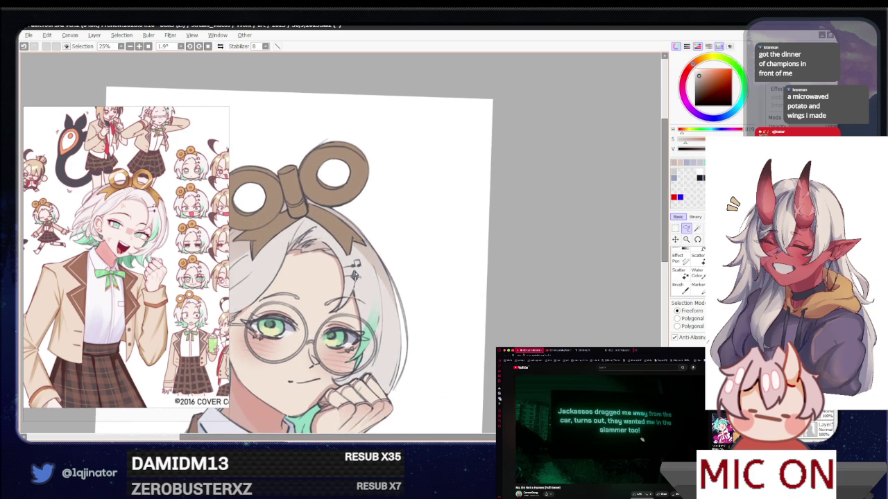
pyautogui.press('b')
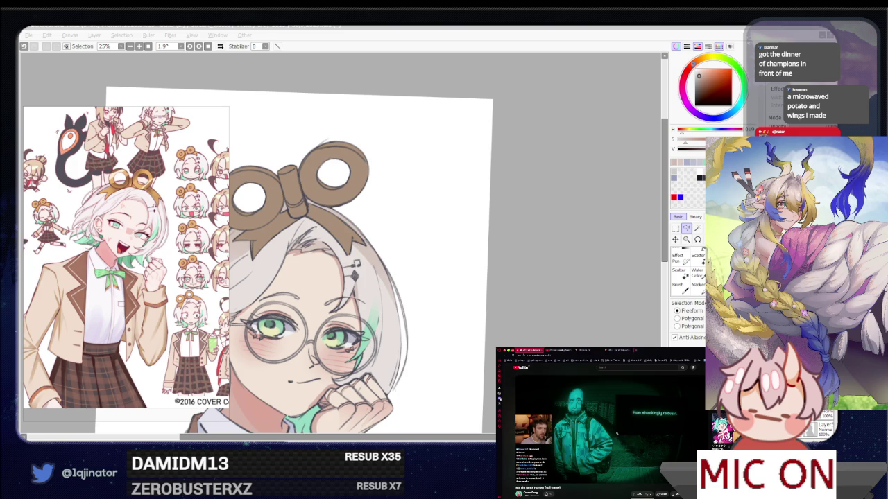
pyautogui.hotkey('alt', 'Tab')
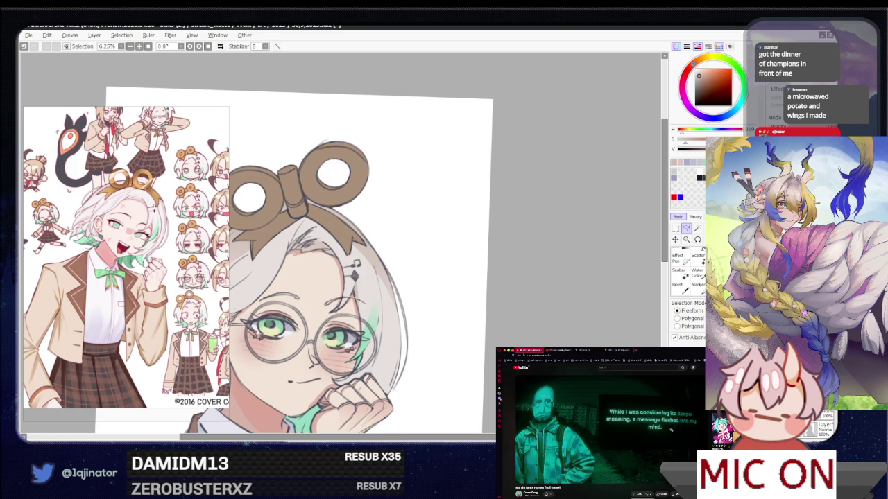